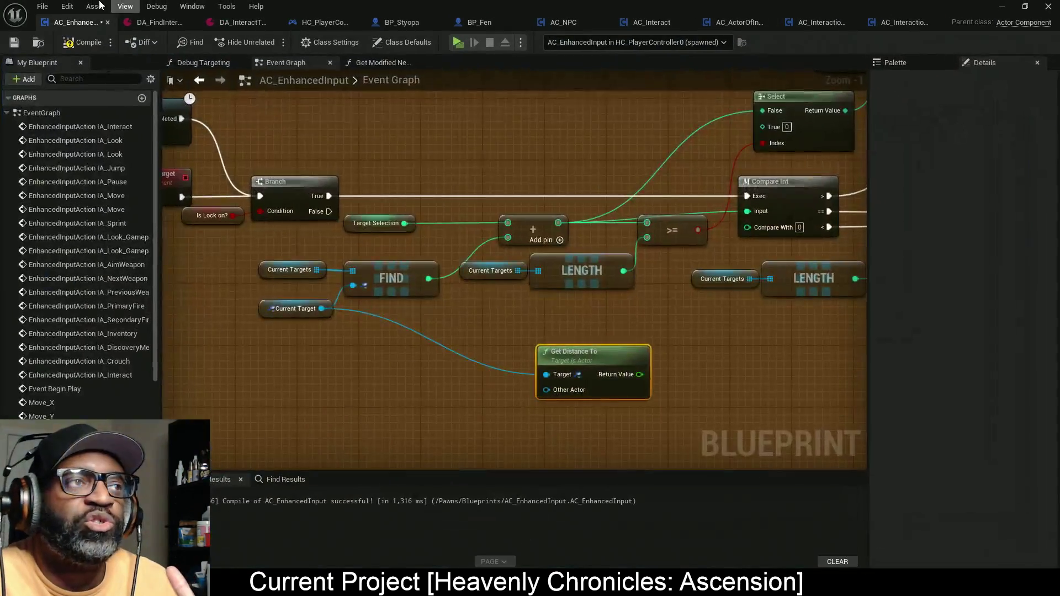
- Look over the DA_InteractTrace preset, then go back to AC_EnhancedInput and save it with Ctrl+S
click(230, 26)
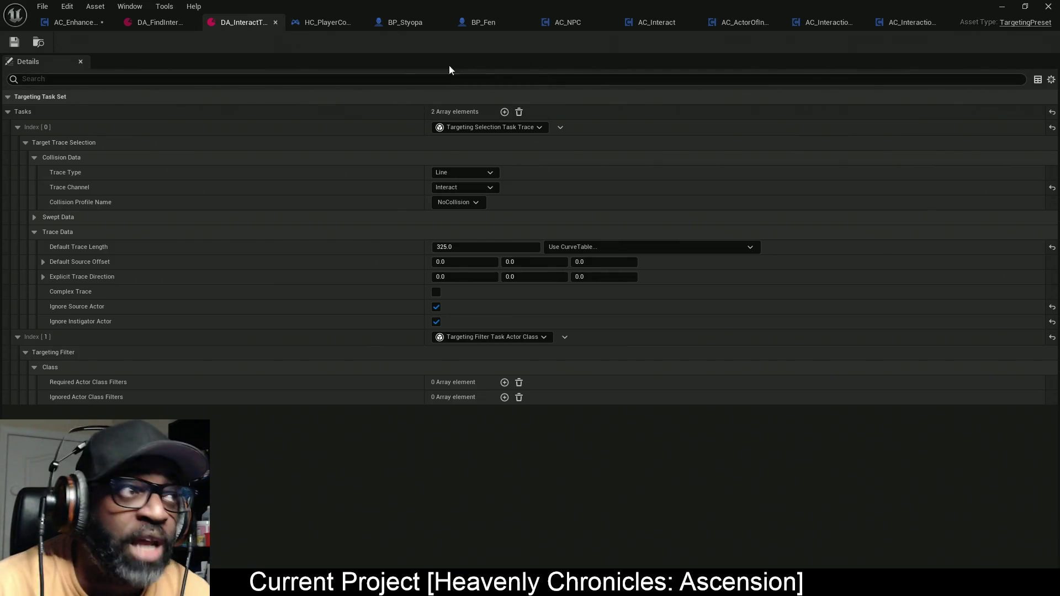
click(64, 22)
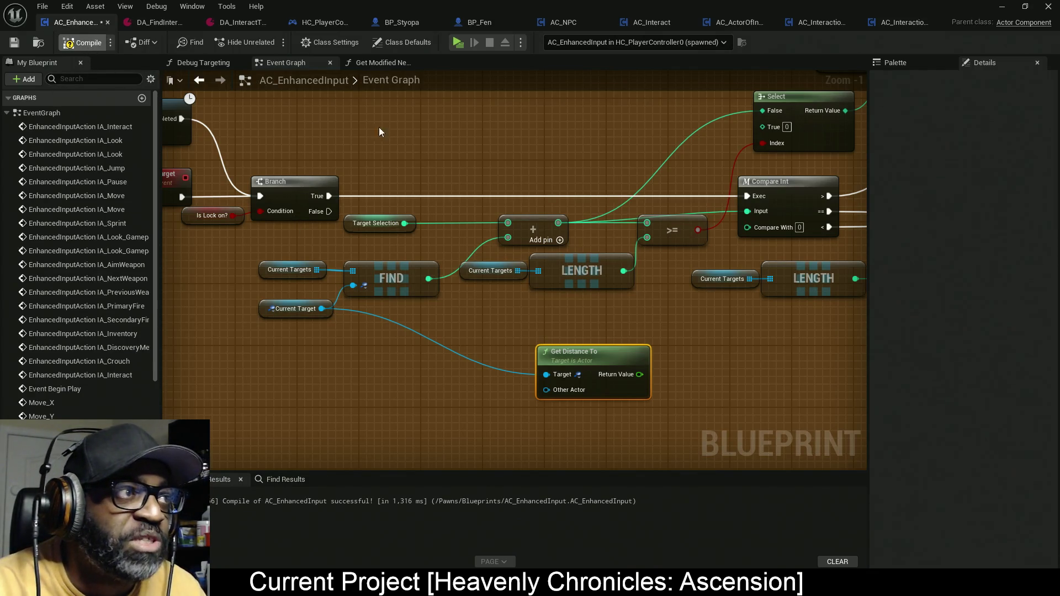
key(ctrl+s)
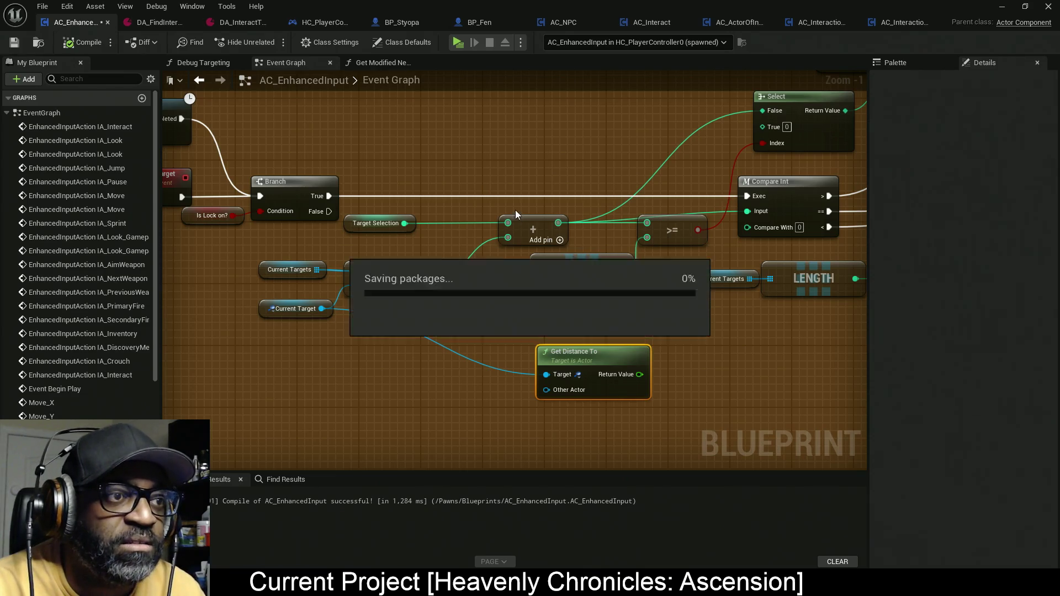
- Zoom out and select the Get Owner, Perform Targeting and Targeting Subsystem nodes, out to SET Current Targets
scroll(462, 187, down, 5)
scroll(464, 193, down, 6)
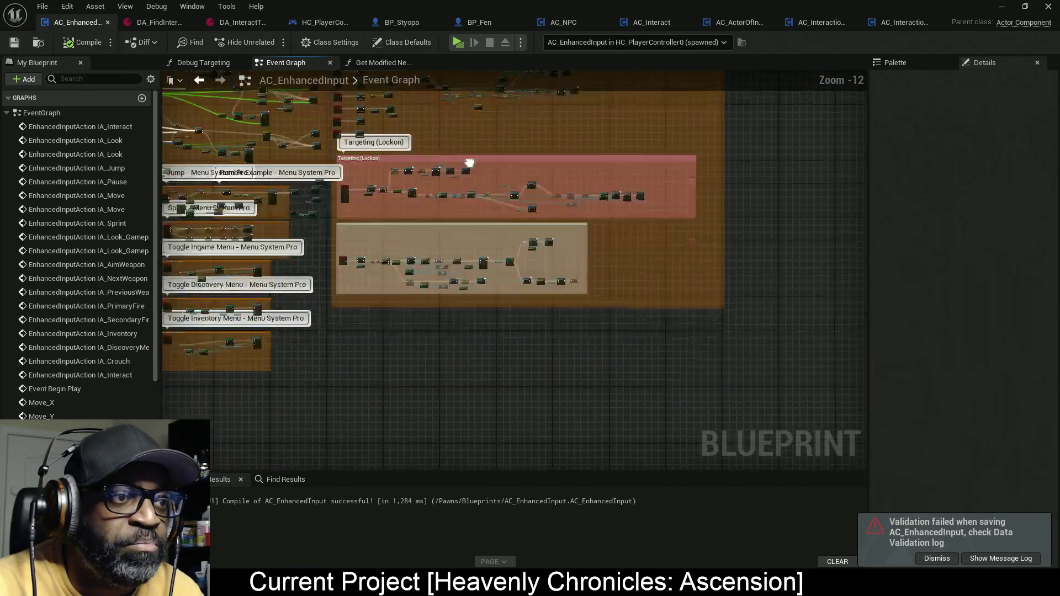
scroll(409, 221, up, 1)
scroll(449, 145, up, 7)
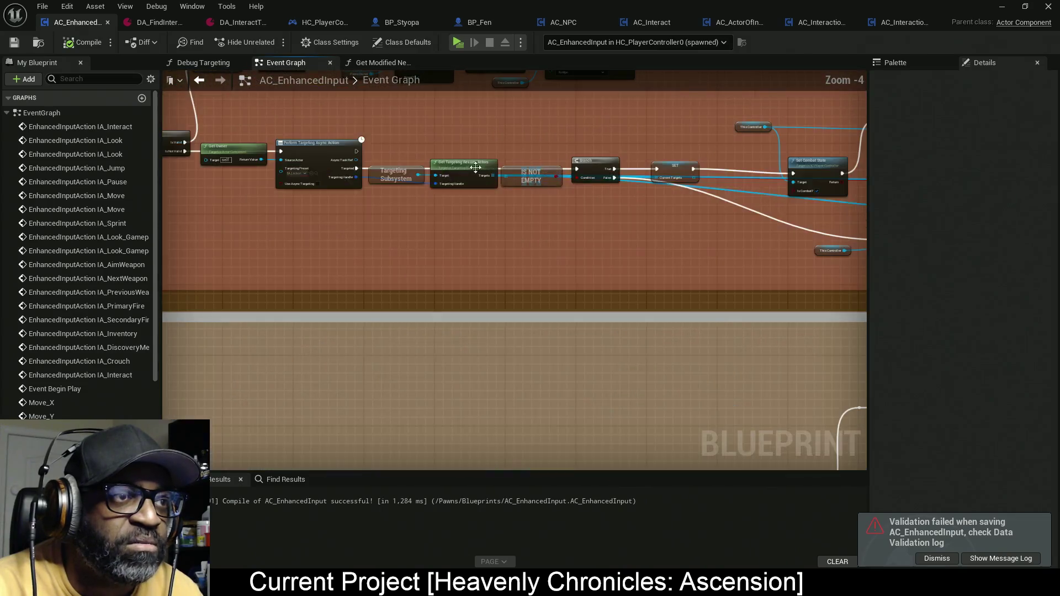
scroll(461, 204, up, 2)
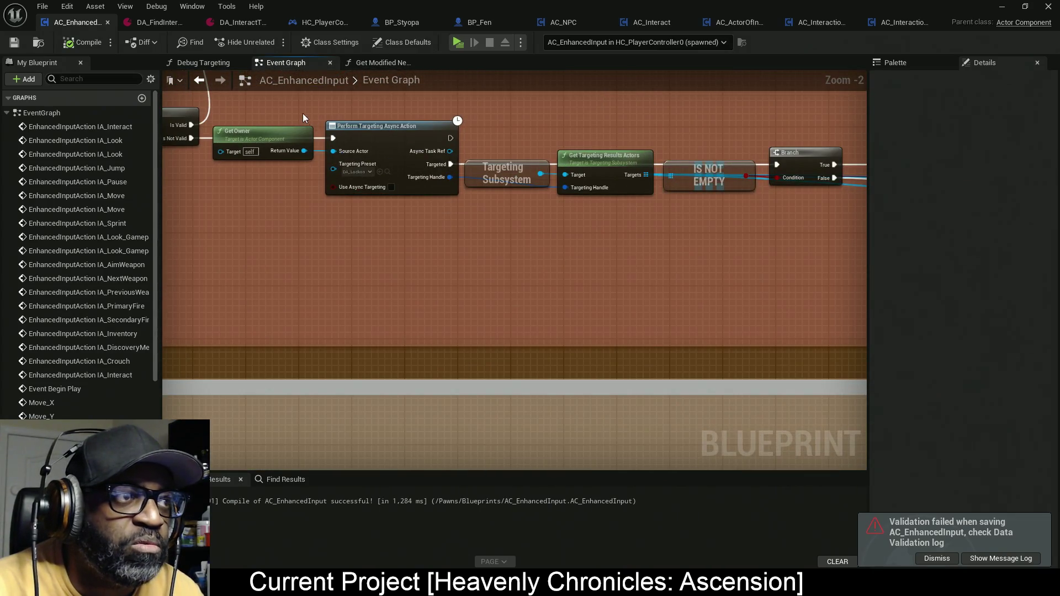
mouse_move(249, 98)
mouse_down()
mouse_move(314, 166)
mouse_move(426, 187)
mouse_move(519, 223)
mouse_move(814, 261)
mouse_up()
mouse_move(731, 288)
mouse_down()
mouse_move(726, 303)
mouse_move(748, 291)
mouse_up()
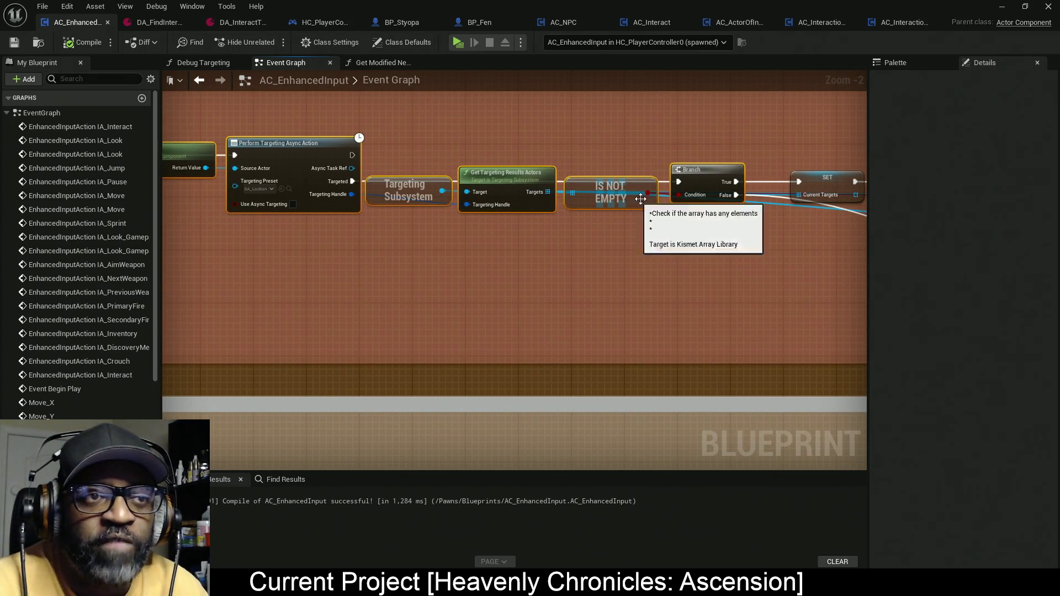
- Frame the whole Targeting (Lockon) block and select its Perform Targeting chain of nodes
drag(241, 261, 303, 246)
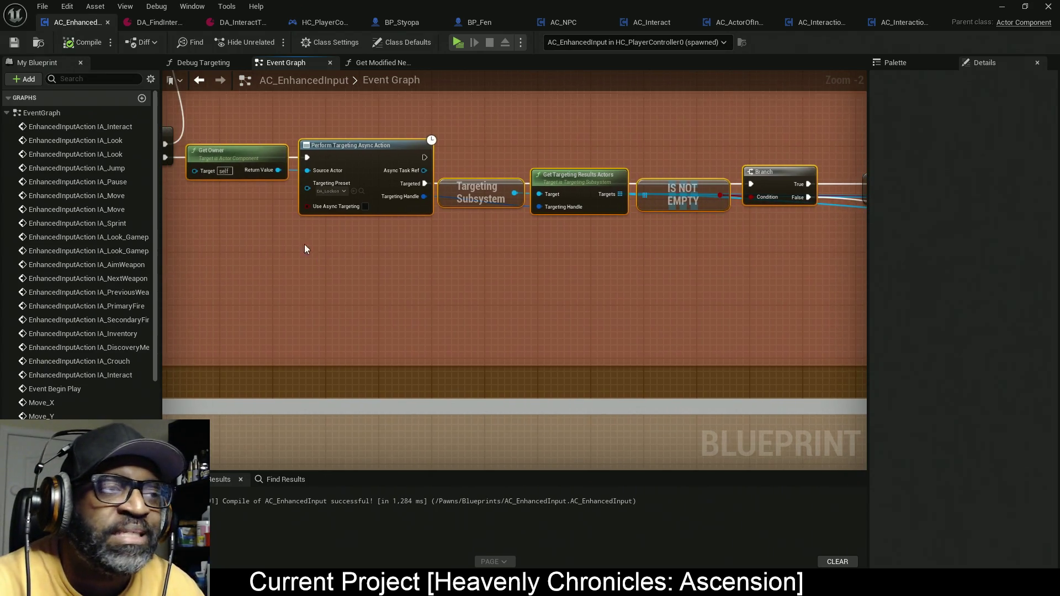
scroll(524, 232, down, 7)
drag(523, 232, 432, 234)
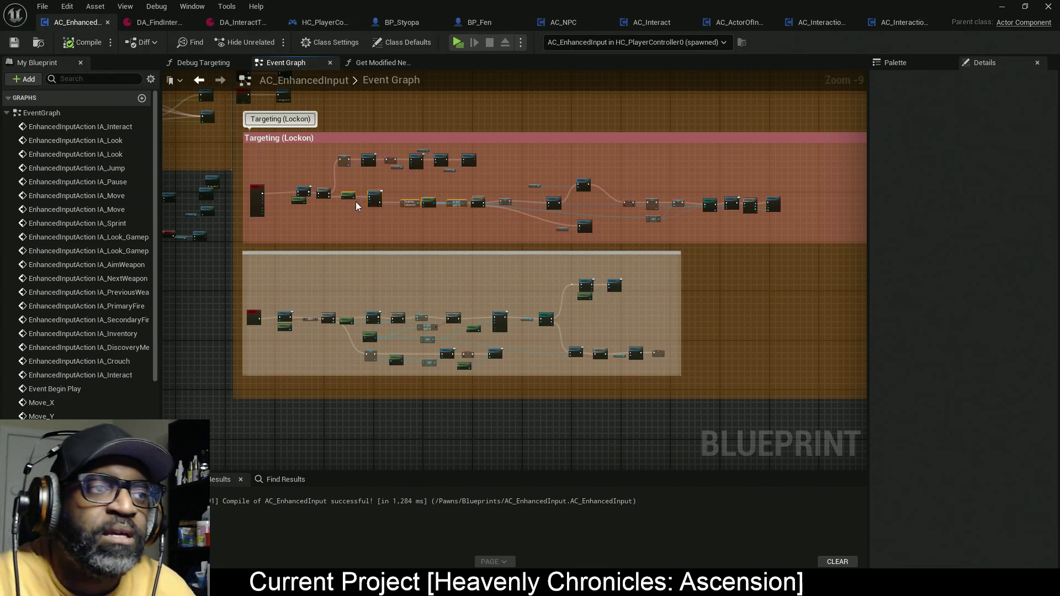
scroll(355, 202, up, 6)
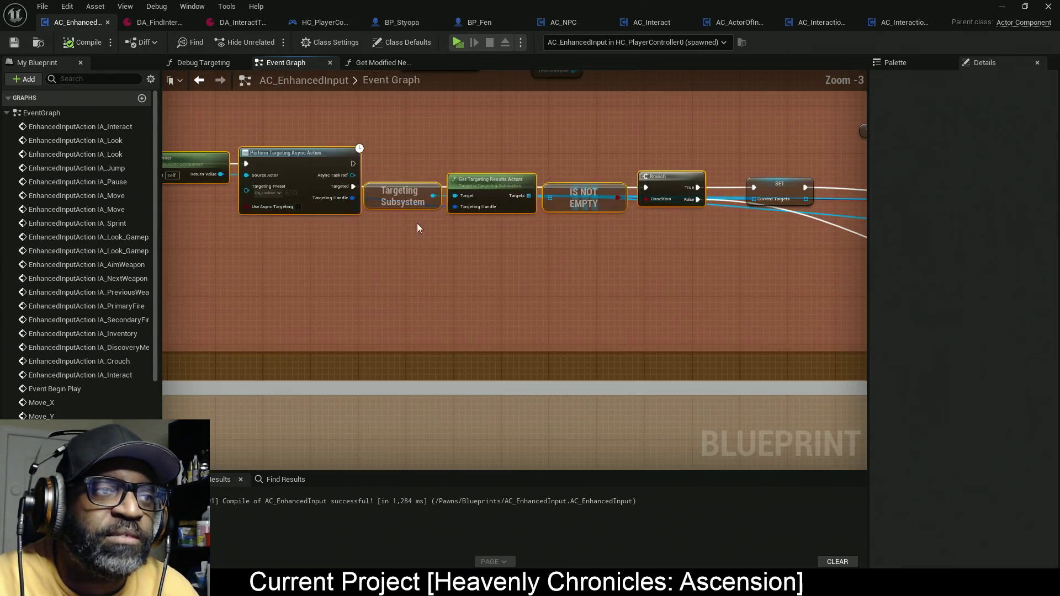
drag(251, 192, 376, 207)
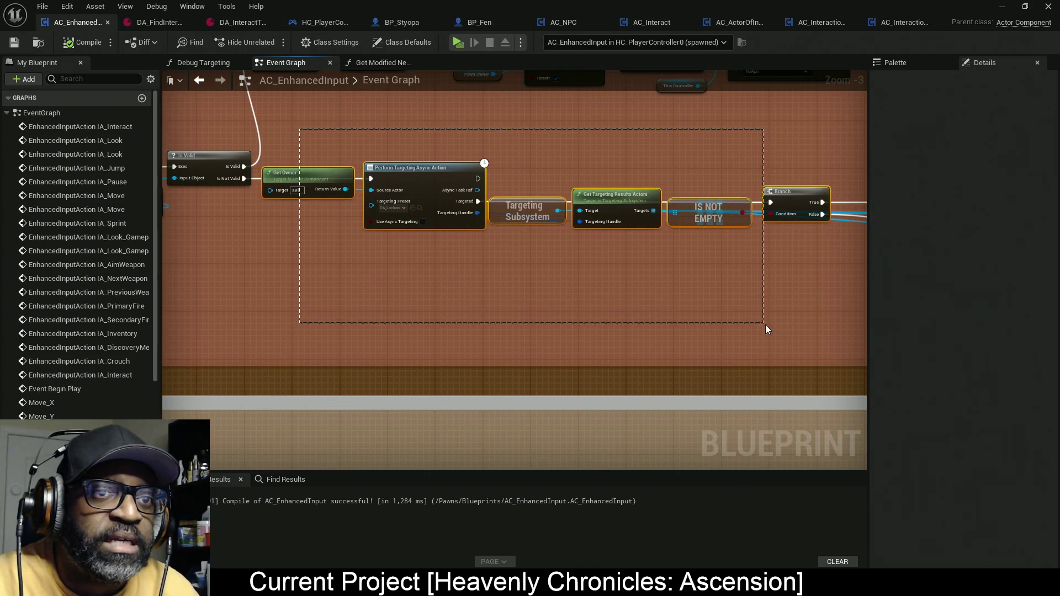
mouse_move(426, 130)
mouse_down()
mouse_move(466, 296)
mouse_move(433, 149)
mouse_move(435, 279)
mouse_move(464, 302)
mouse_move(415, 157)
mouse_move(441, 315)
mouse_move(431, 228)
mouse_up()
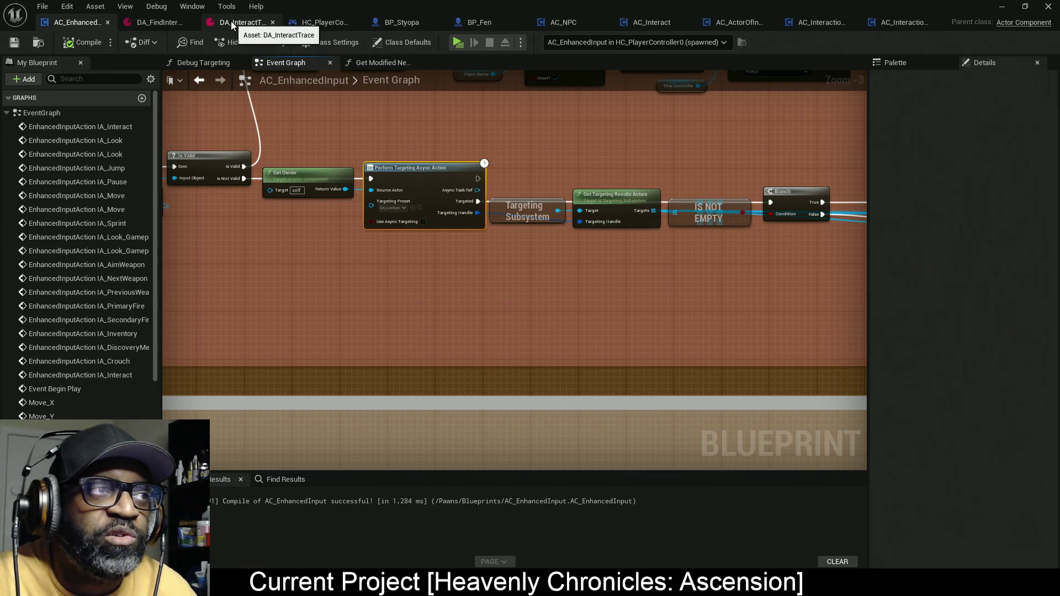
- Show DA_InteractTrace's Interact-channel line trace (325.0 length), then bring up the window switcher
click(231, 21)
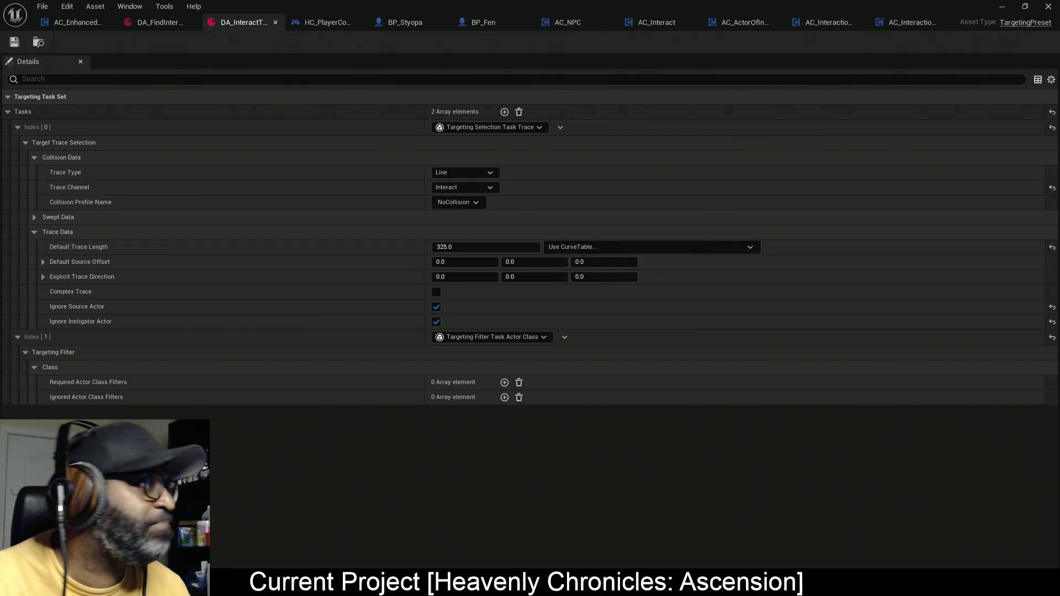
key(alt+Tab)
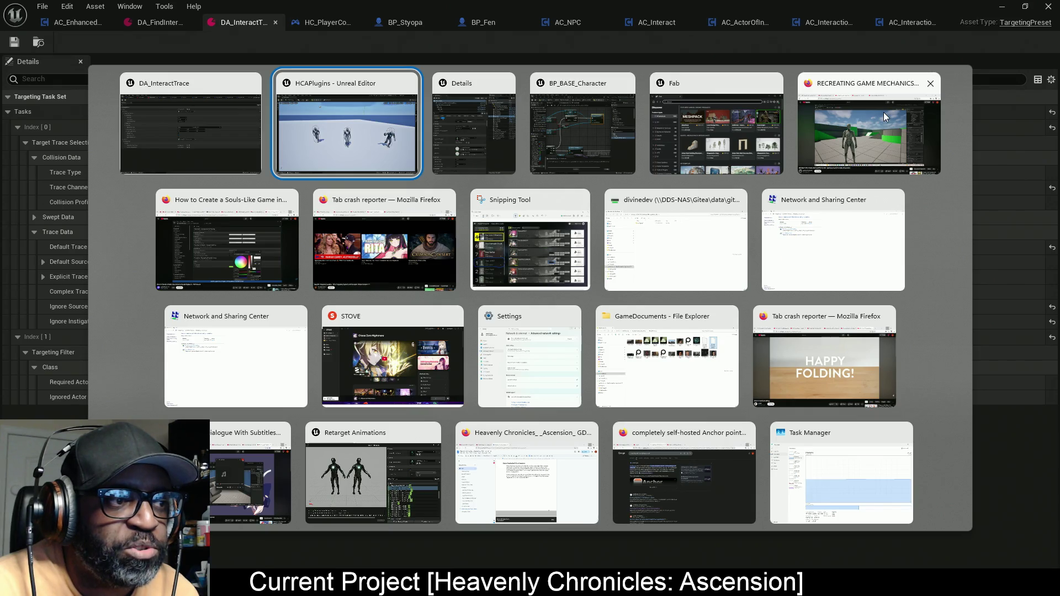
- Dismiss the window switcher and highlight the Gameplay Targeting System heading in the Firefox docs
key(Escape)
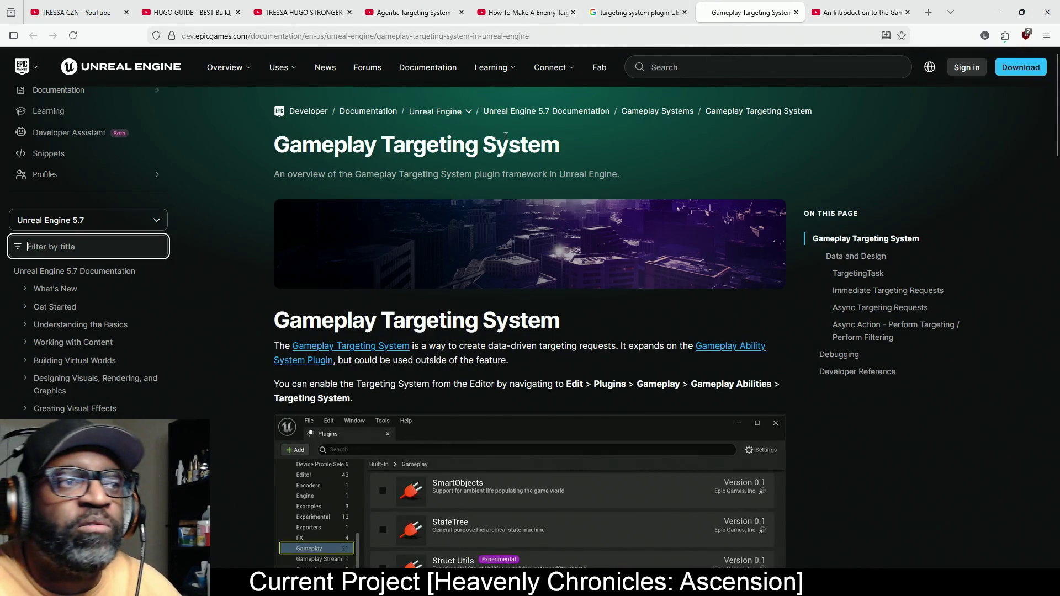
drag(269, 149, 629, 157)
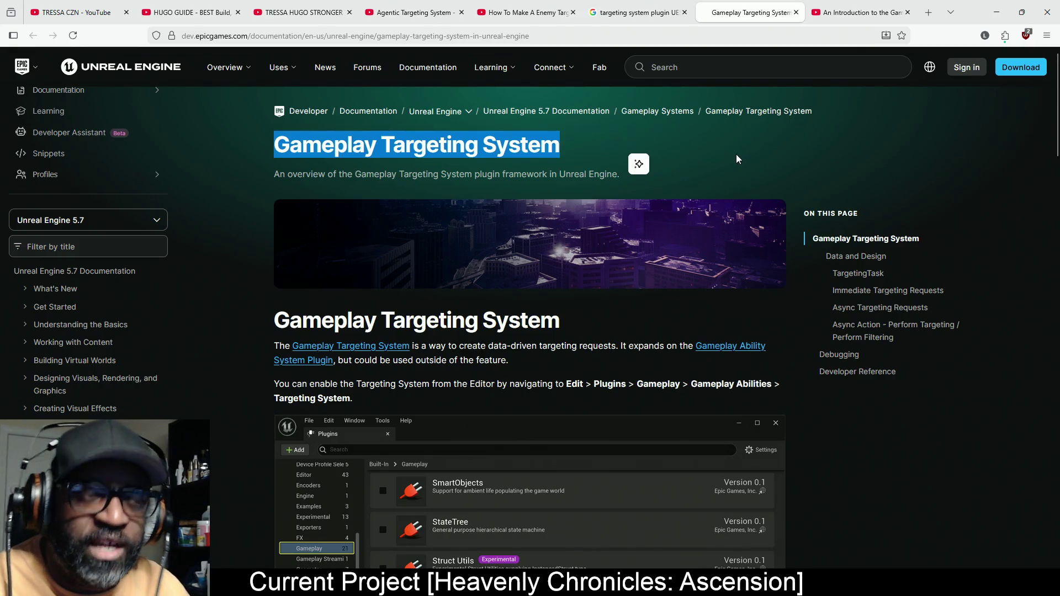
- Switch the Gameplay Targeting System documentation from version 5.7 to Unreal Engine 5.4
click(154, 220)
click(85, 313)
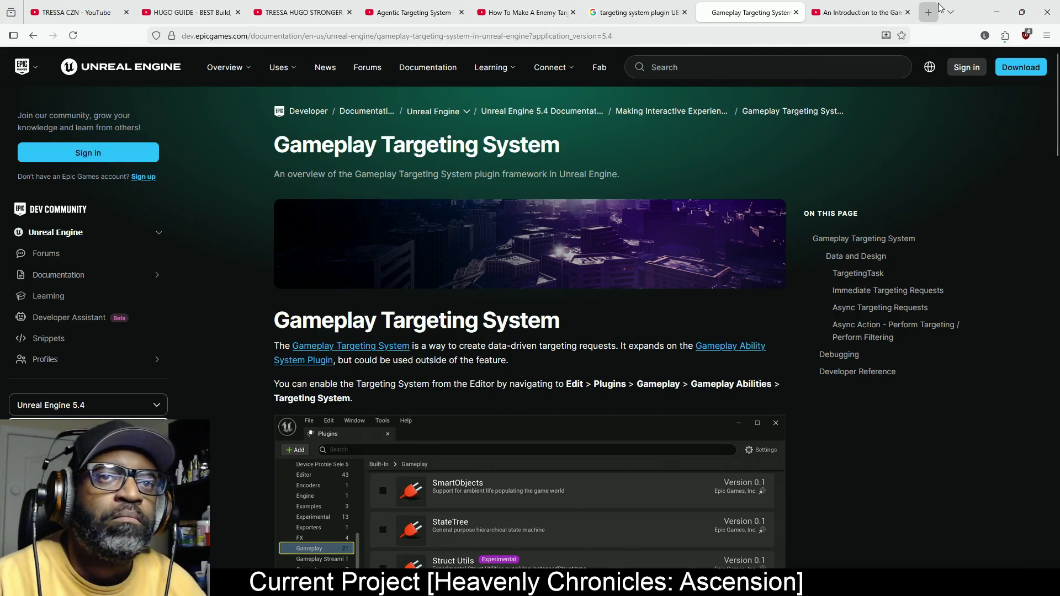
- Minimize Firefox and switch to the AC_EnhancedInput tab's Event Graph
click(996, 16)
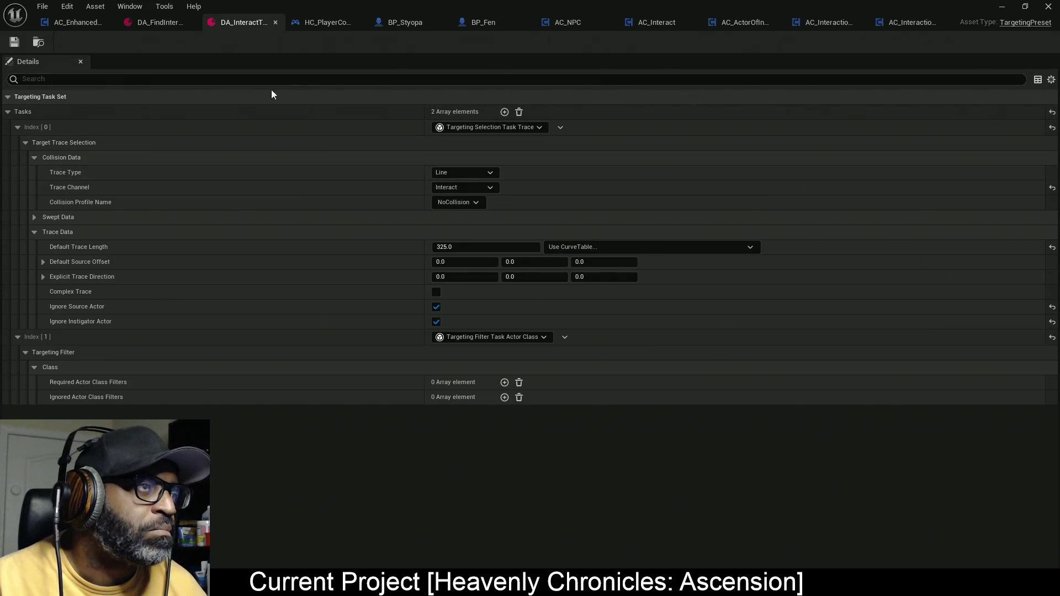
click(55, 24)
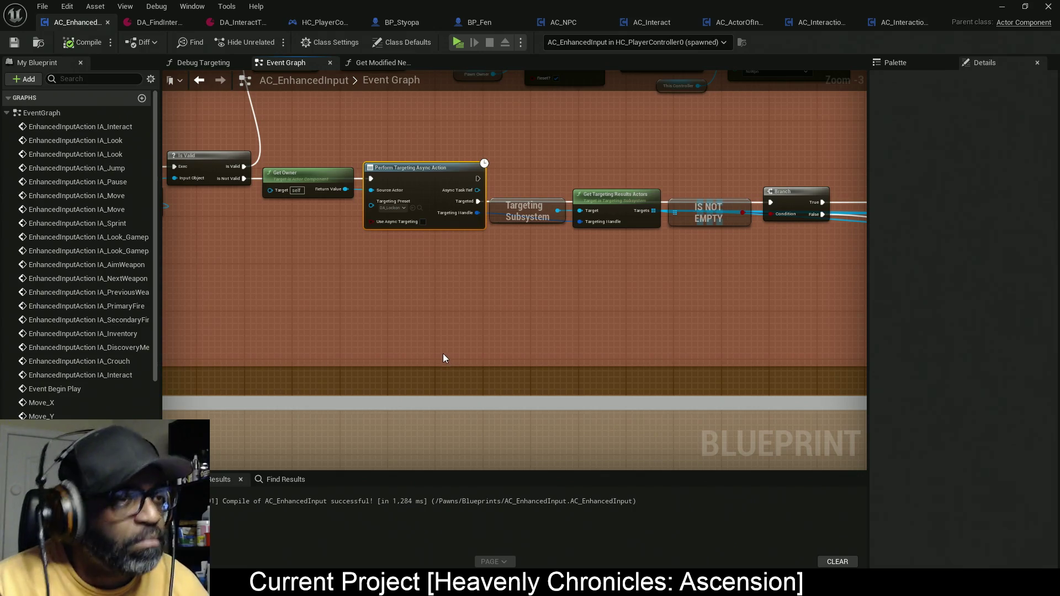
- Navigate the graph around the weapon input chains and select the lower Change Target node
scroll(441, 352, down, 2)
scroll(441, 349, down, 2)
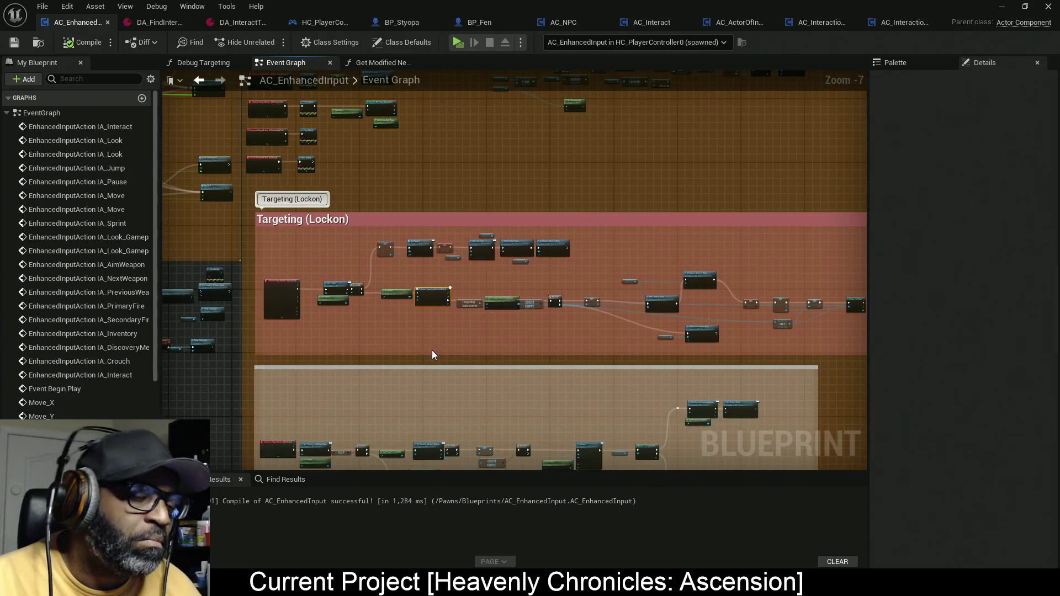
scroll(432, 351, up, 3)
scroll(430, 349, down, 3)
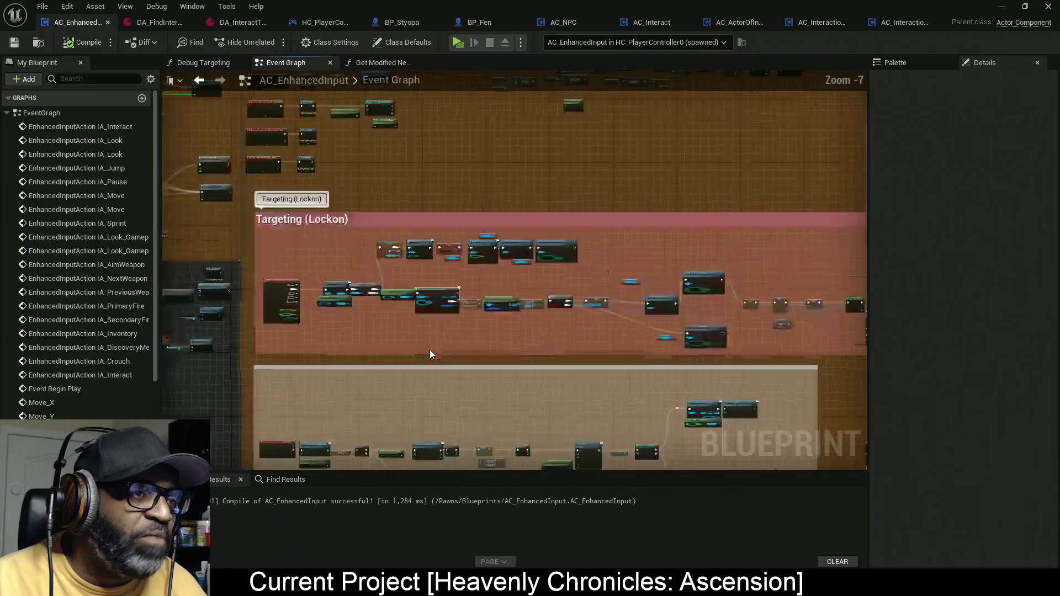
scroll(440, 284, up, 2)
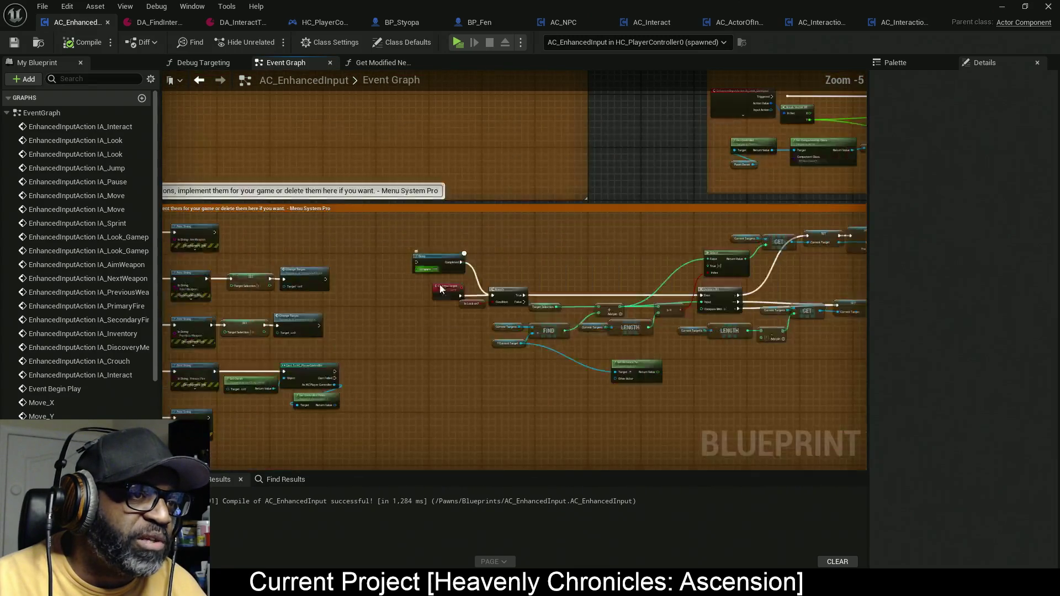
scroll(442, 298, up, 4)
drag(402, 327, 585, 300)
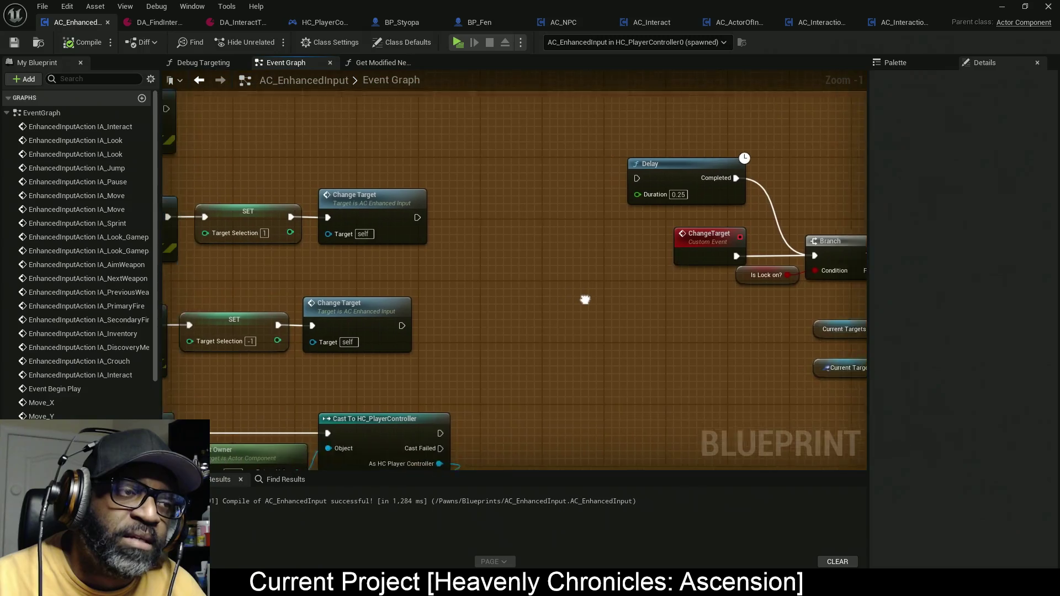
drag(379, 315, 577, 293)
click(477, 313)
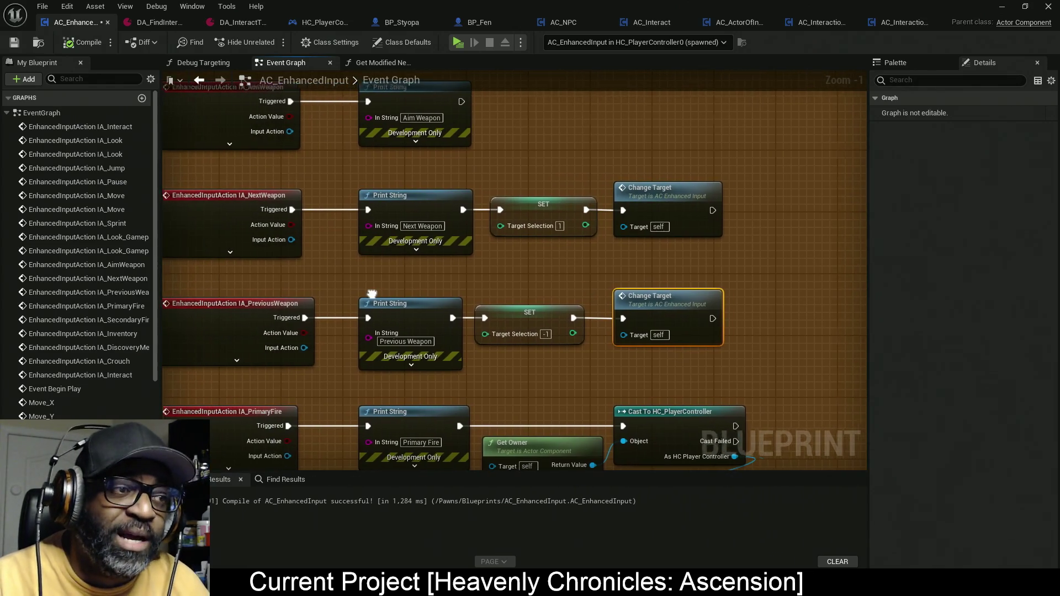
drag(363, 289, 479, 286)
drag(688, 289, 612, 280)
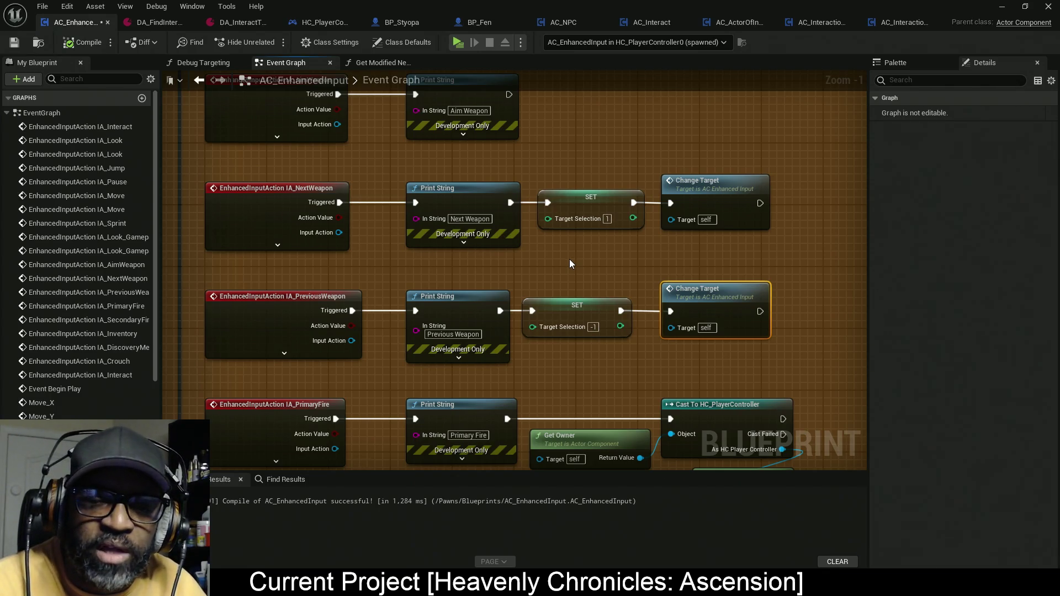
- Align both Target Selection SET nodes, then pan to the ChangeTarget event's Branch and FIND logic
drag(592, 164, 598, 326)
key(shift+d)
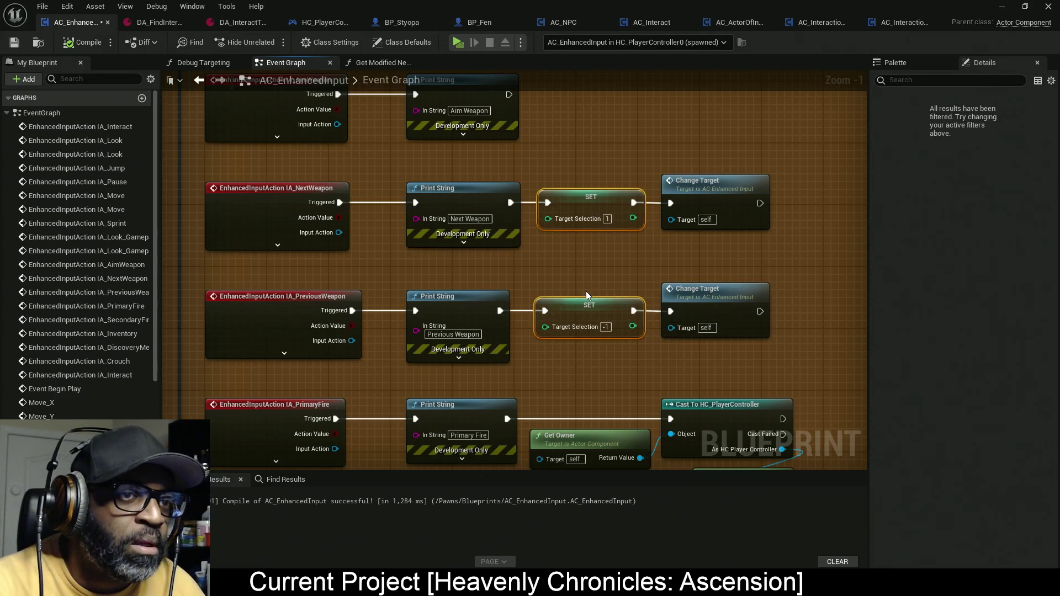
drag(740, 150, 721, 395)
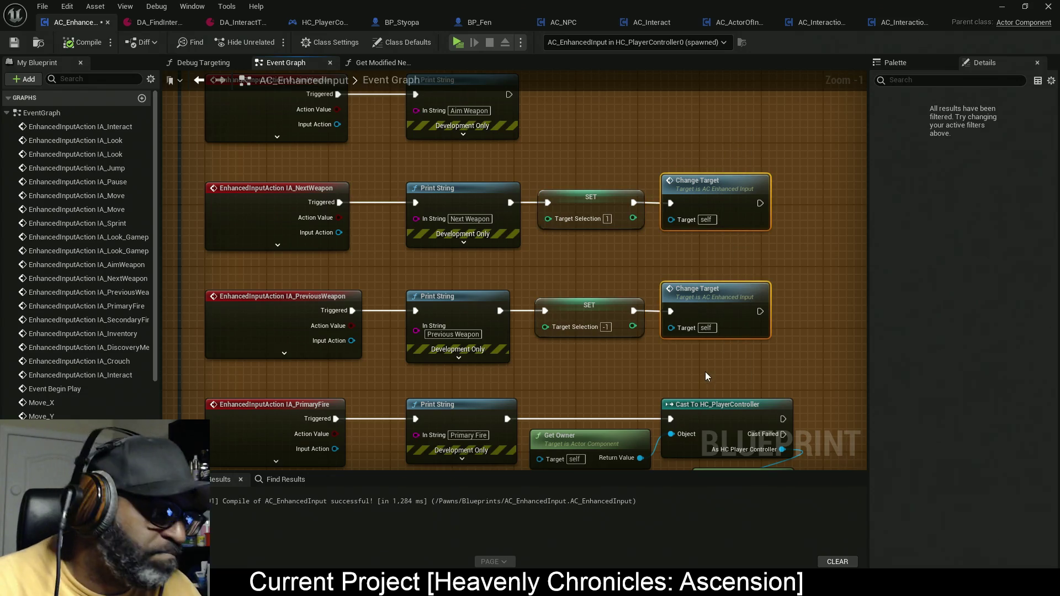
mouse_move(758, 260)
mouse_down()
mouse_move(639, 272)
mouse_move(651, 279)
mouse_move(429, 276)
mouse_up()
drag(609, 277, 408, 292)
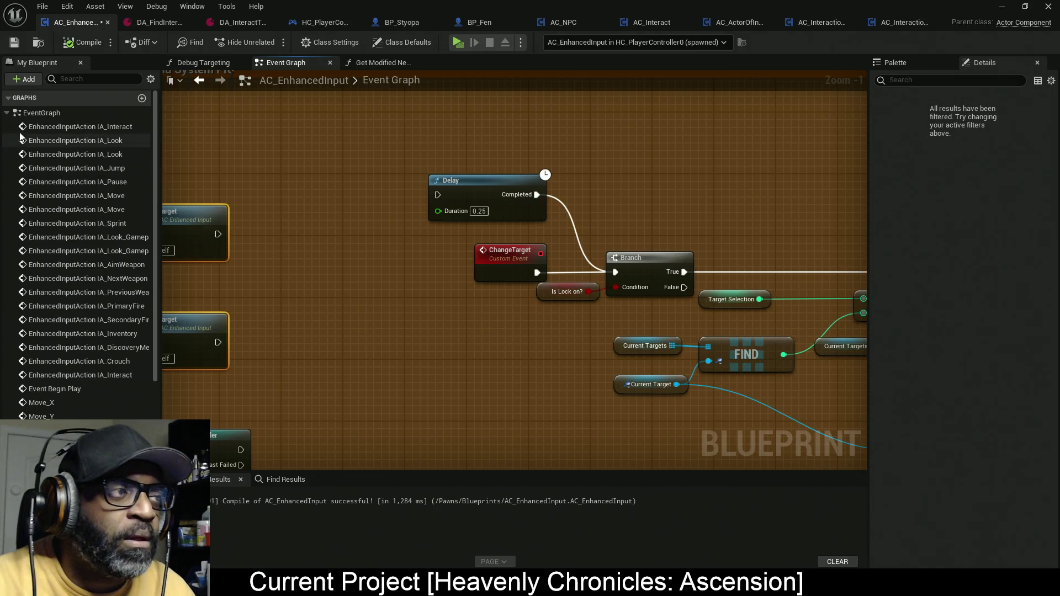
click(6, 112)
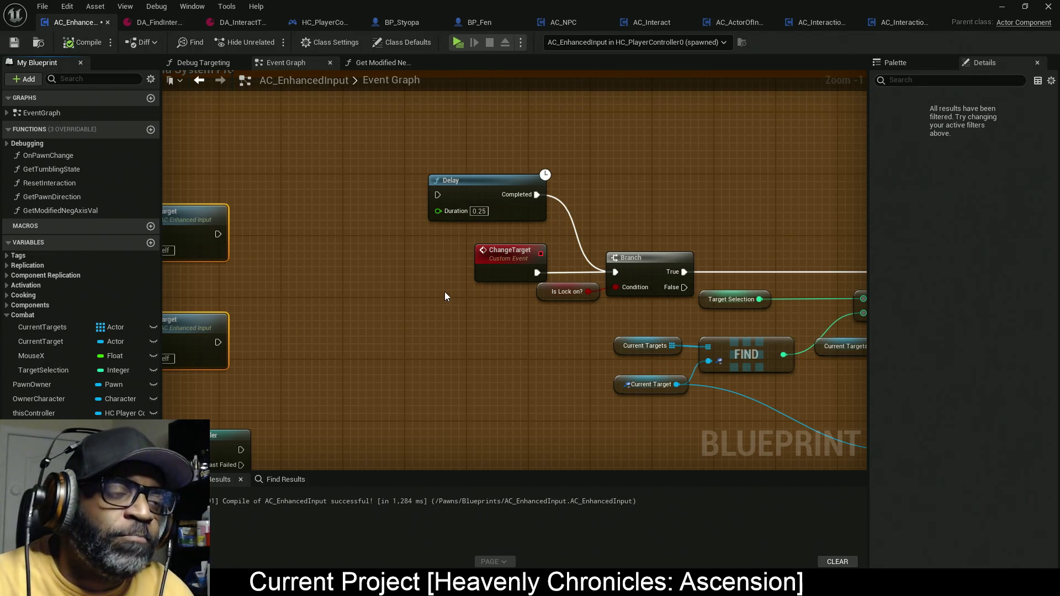
- Click empty canvas to deselect the two Change Target nodes
click(314, 228)
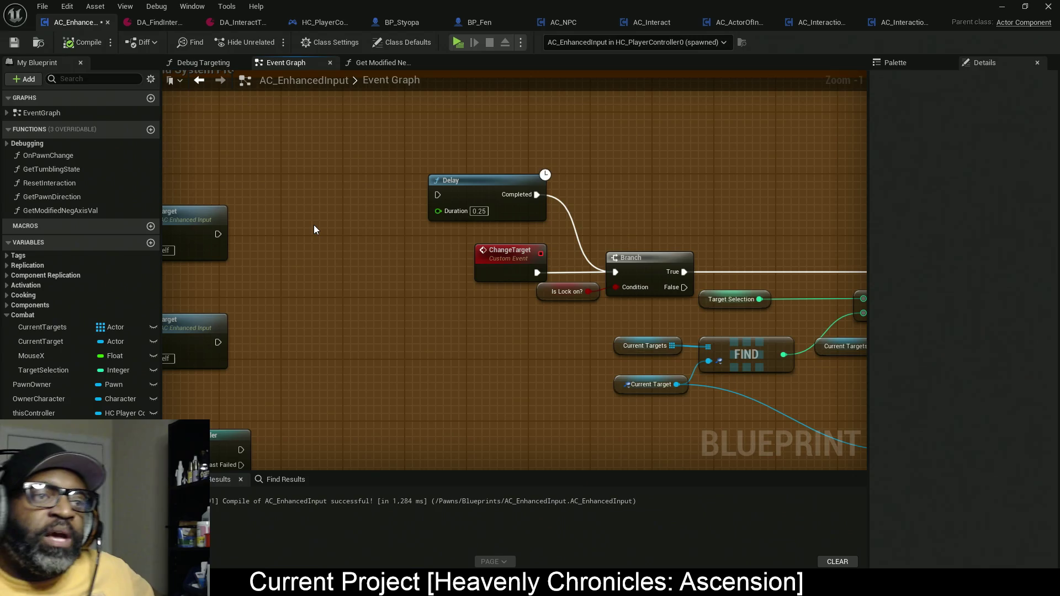
- Pan past the SET and weapon input nodes, then select the Target Selection getter to show its details
mouse_move(322, 264)
mouse_down()
mouse_move(487, 231)
mouse_move(522, 236)
mouse_up()
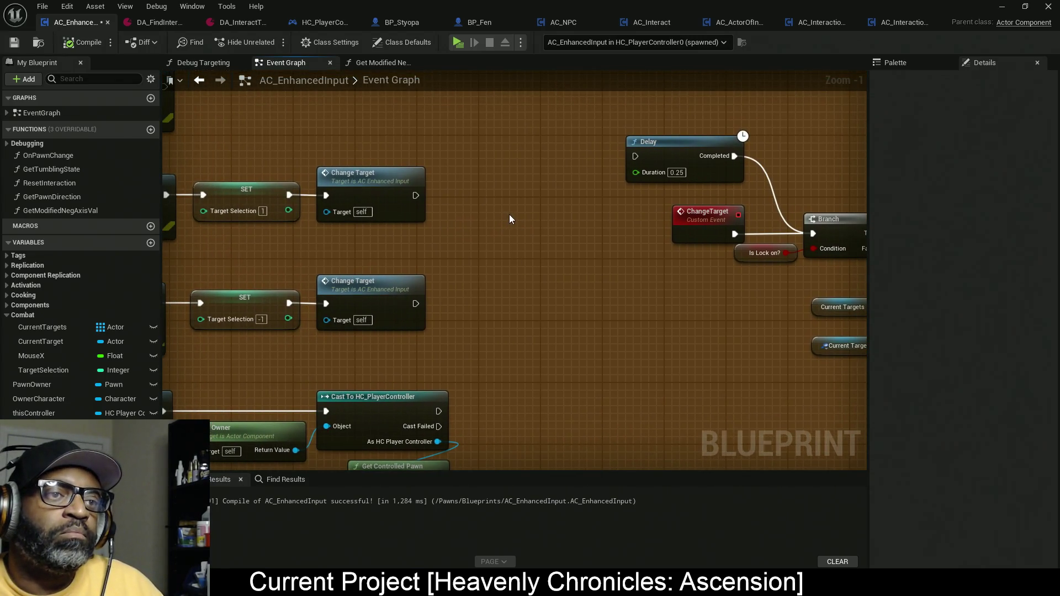
scroll(509, 215, down, 1)
scroll(539, 243, up, 1)
scroll(537, 251, down, 1)
mouse_move(535, 257)
mouse_down()
mouse_move(632, 227)
mouse_move(655, 234)
mouse_move(655, 220)
mouse_move(705, 227)
mouse_up()
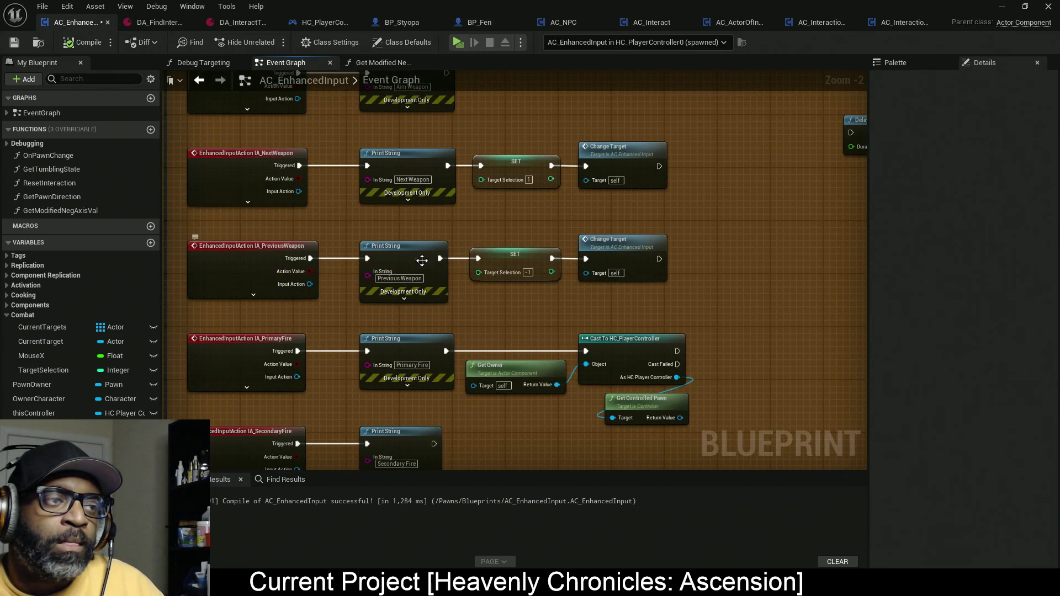
scroll(572, 255, up, 1)
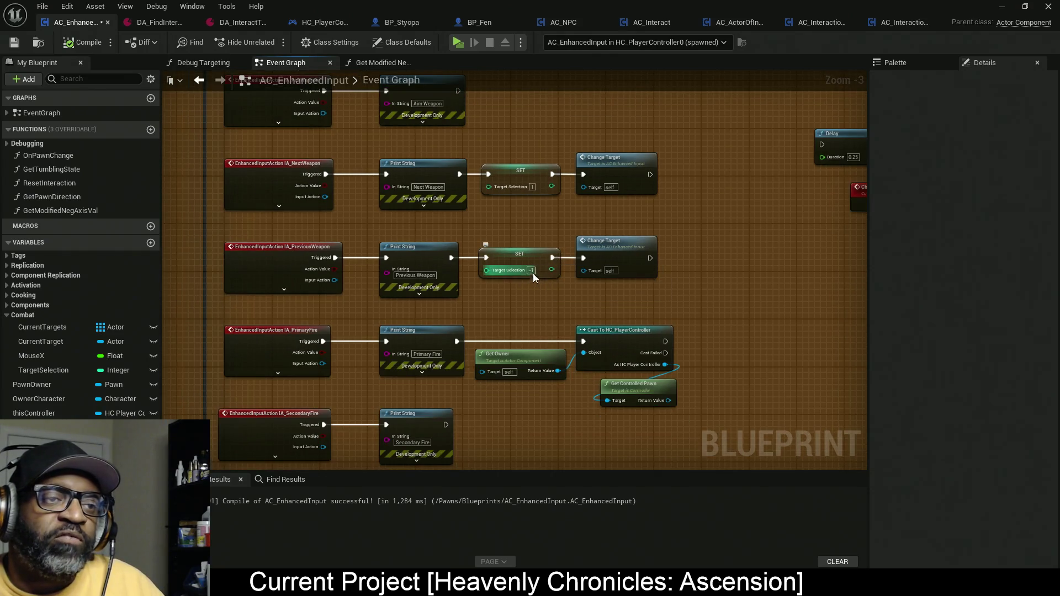
scroll(539, 222, down, 1)
scroll(537, 219, up, 2)
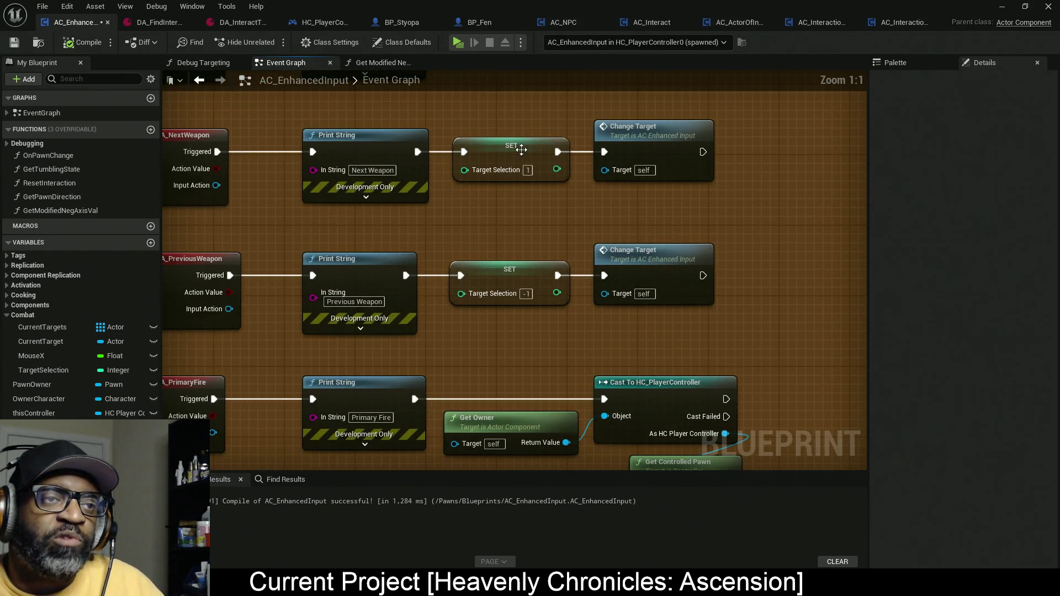
scroll(385, 227, down, 4)
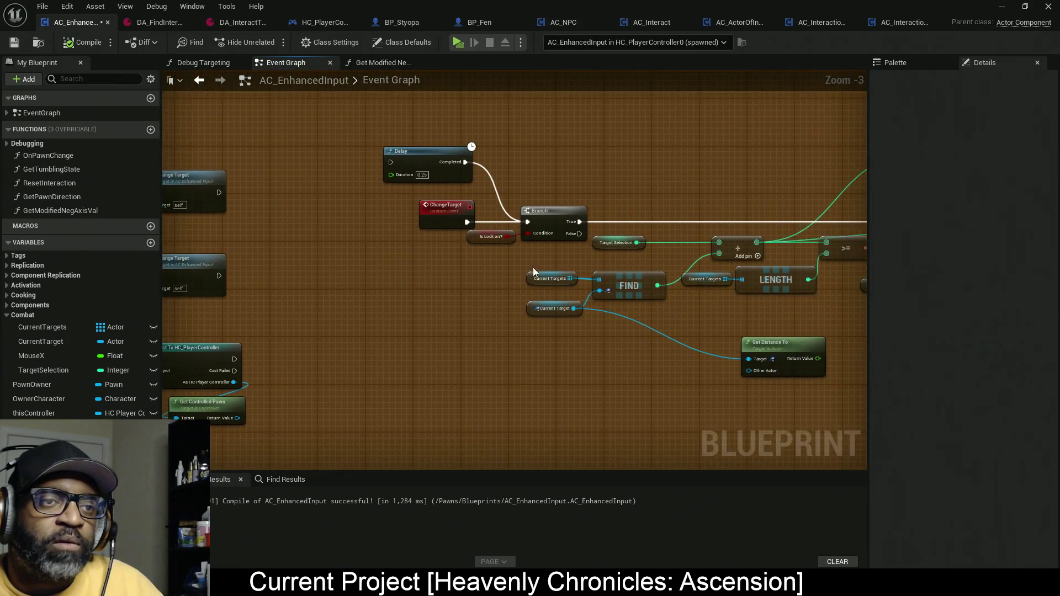
scroll(462, 244, up, 2)
drag(487, 180, 475, 273)
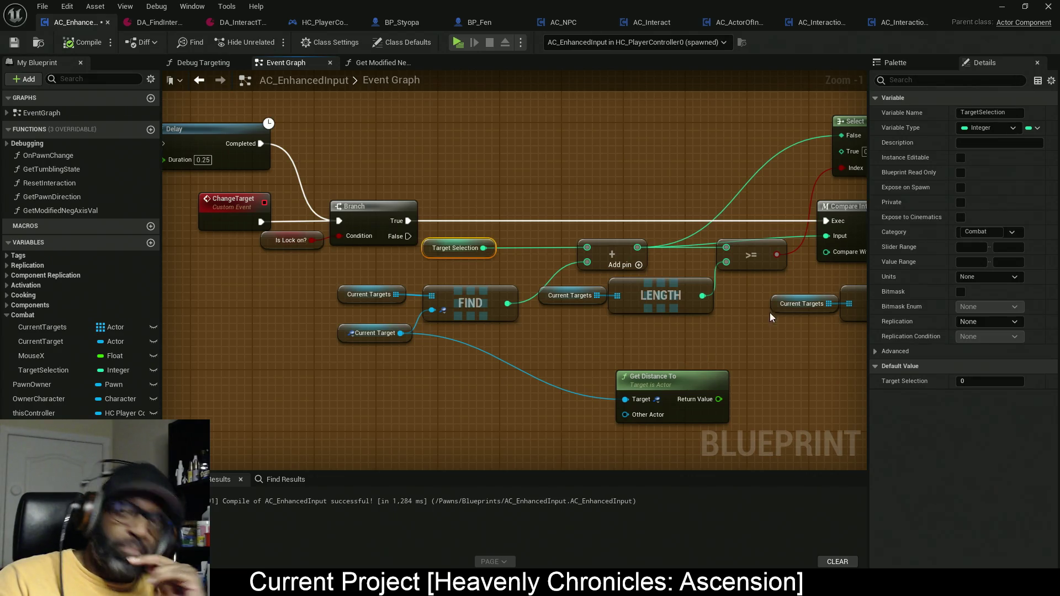
- Dock the node Palette after Details and clear its old delay node search
click(907, 67)
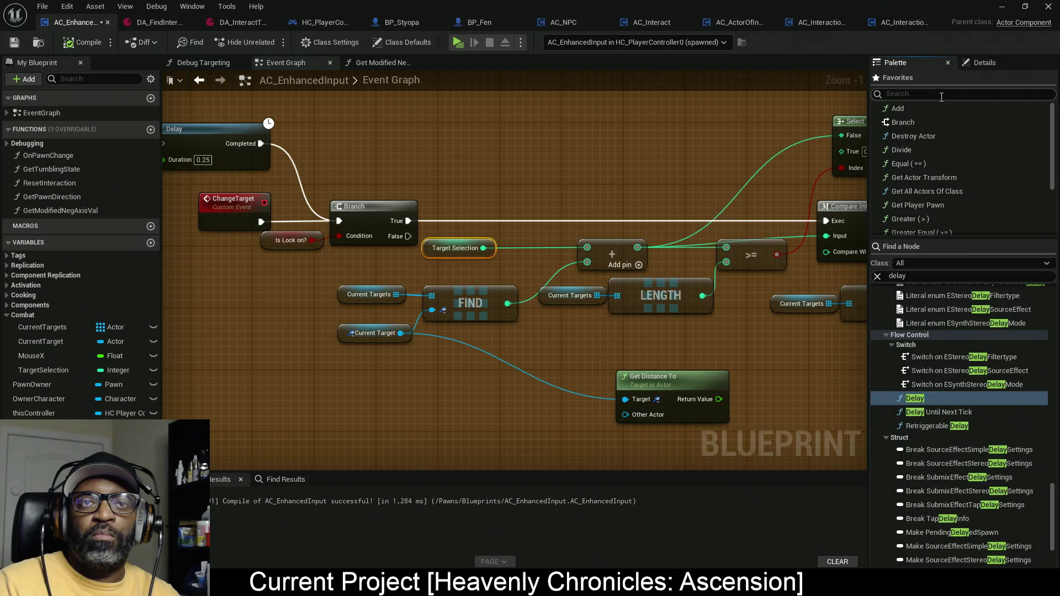
drag(931, 66, 1026, 64)
click(925, 276)
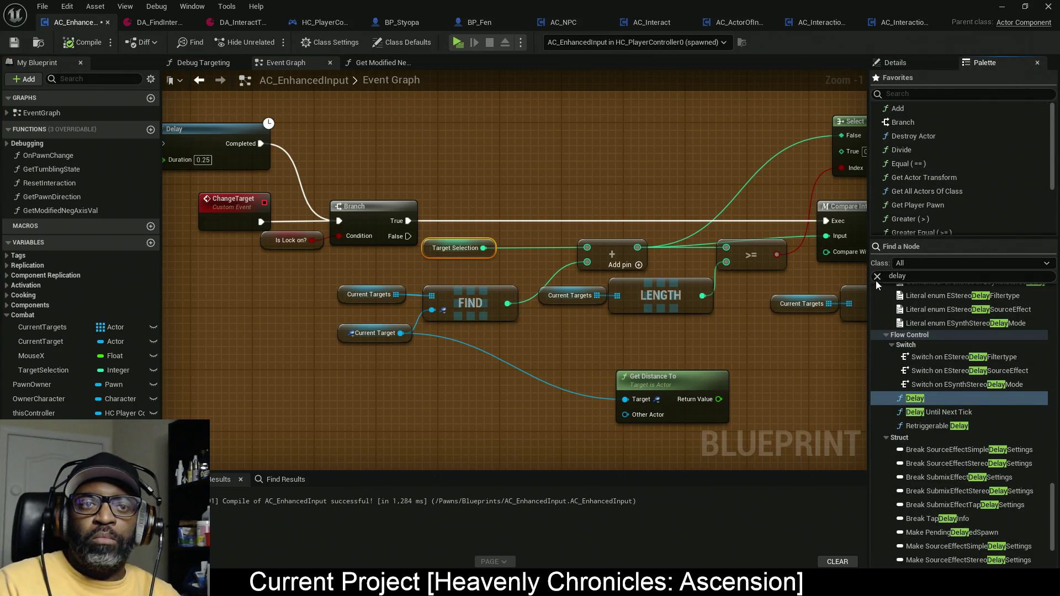
key(BackSpace)
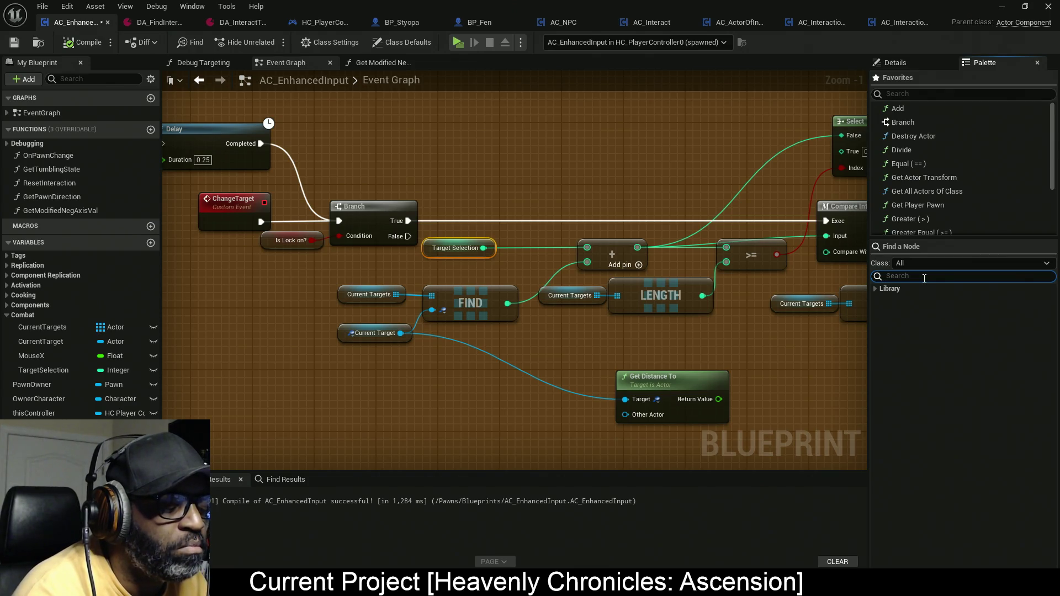
- Search nodes for 'screenl', clear it, deselect Target Selection, then search 'screen' instead
text(scree)
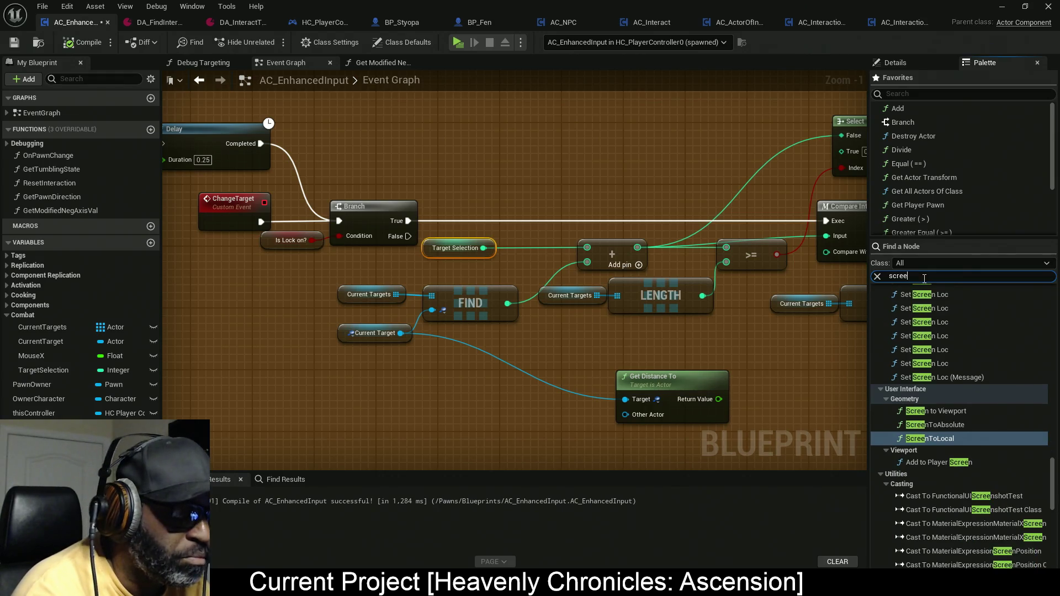
text(nl)
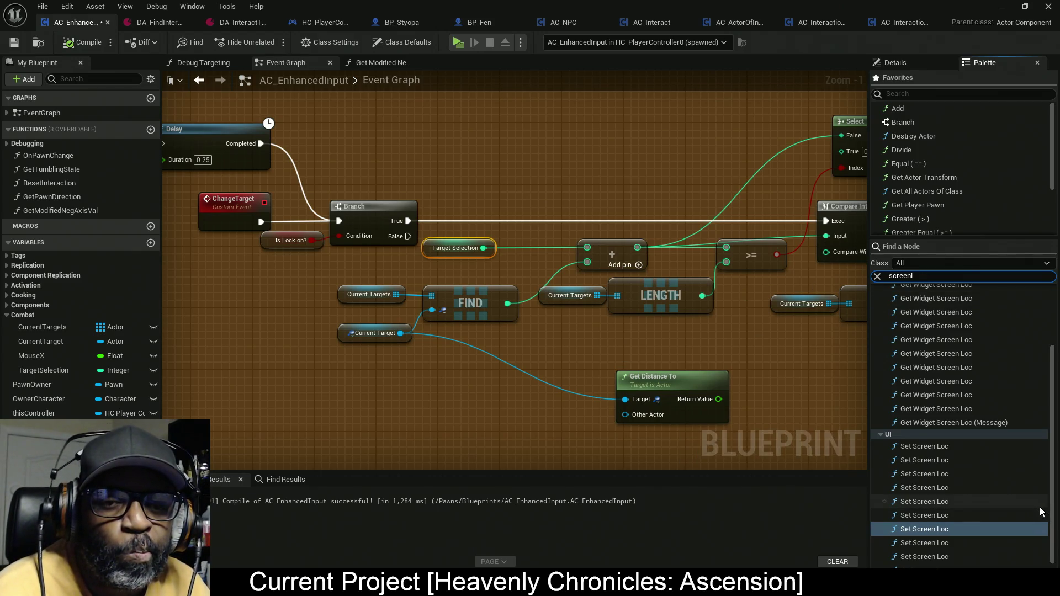
scroll(1043, 442, up, 3)
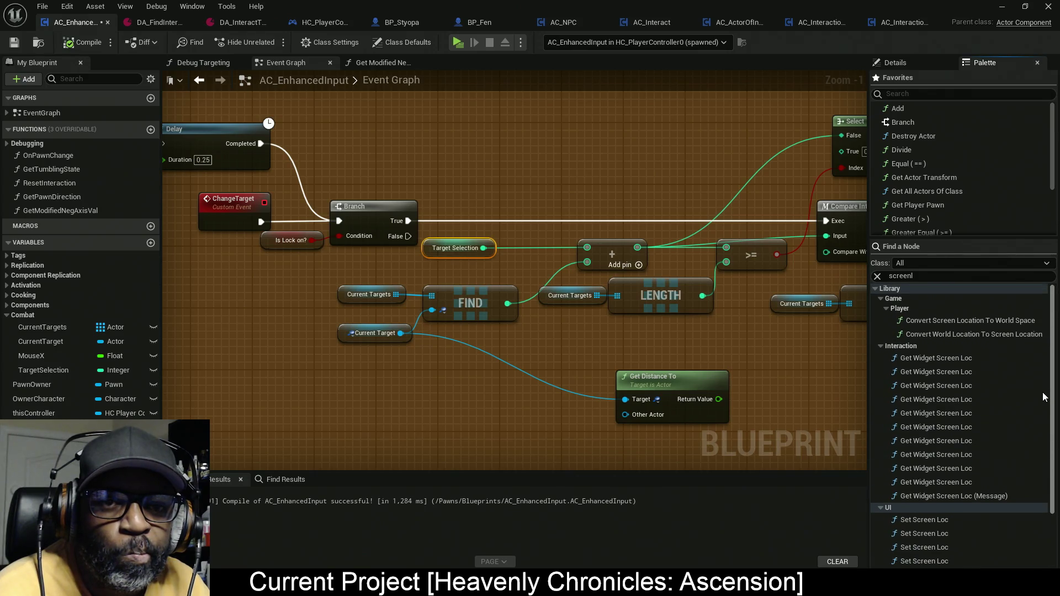
scroll(1043, 397, down, 2)
scroll(1017, 367, up, 2)
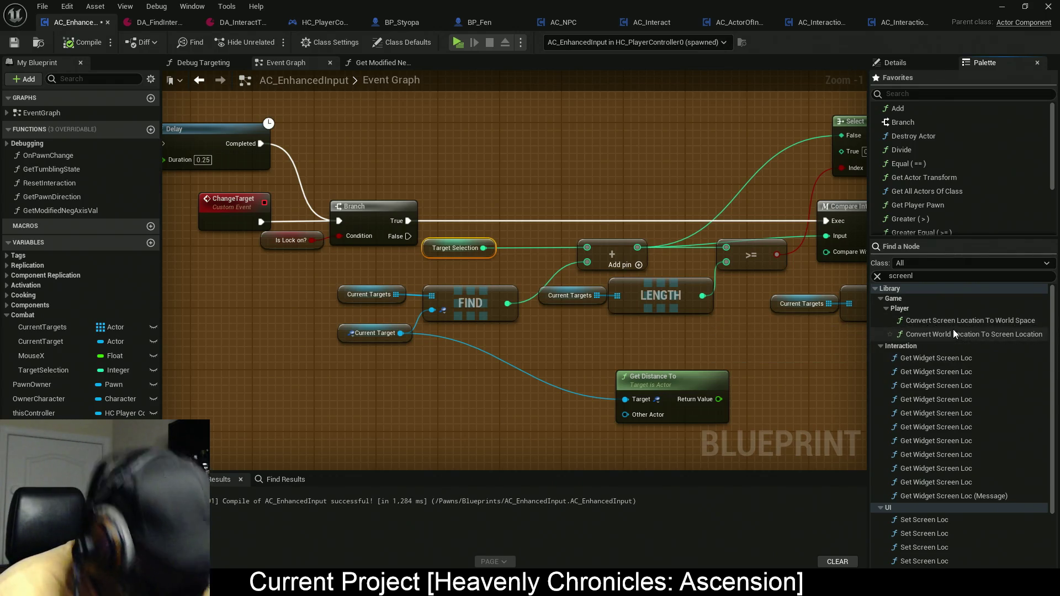
click(878, 276)
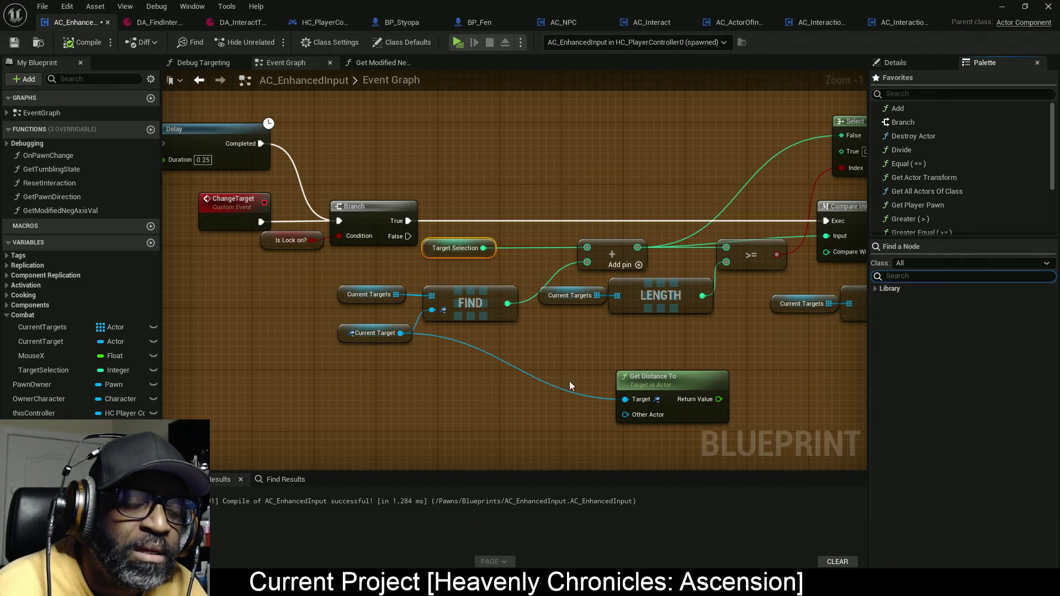
click(398, 414)
click(935, 276)
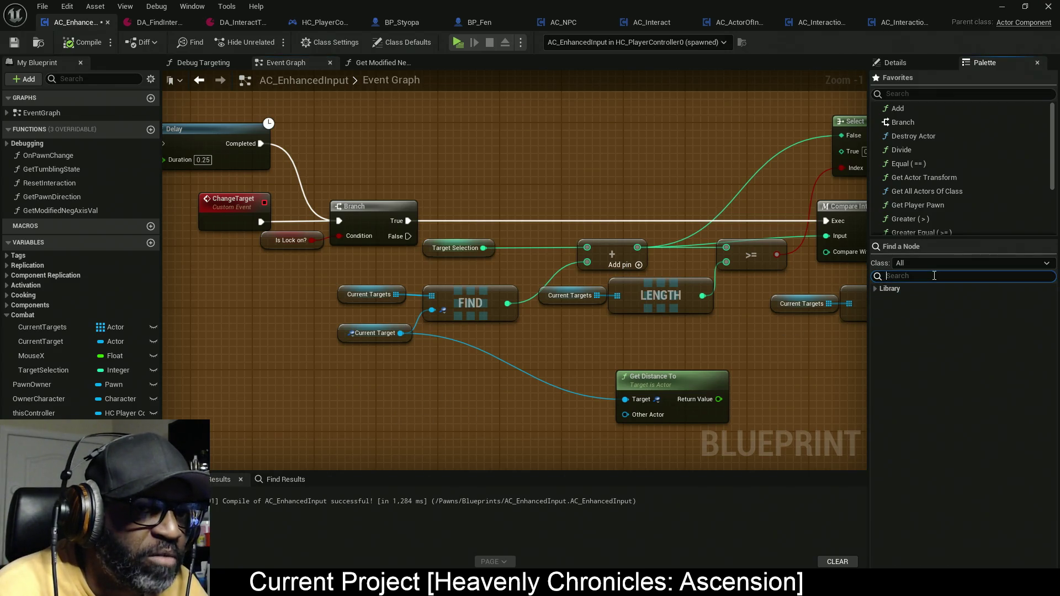
text(screen)
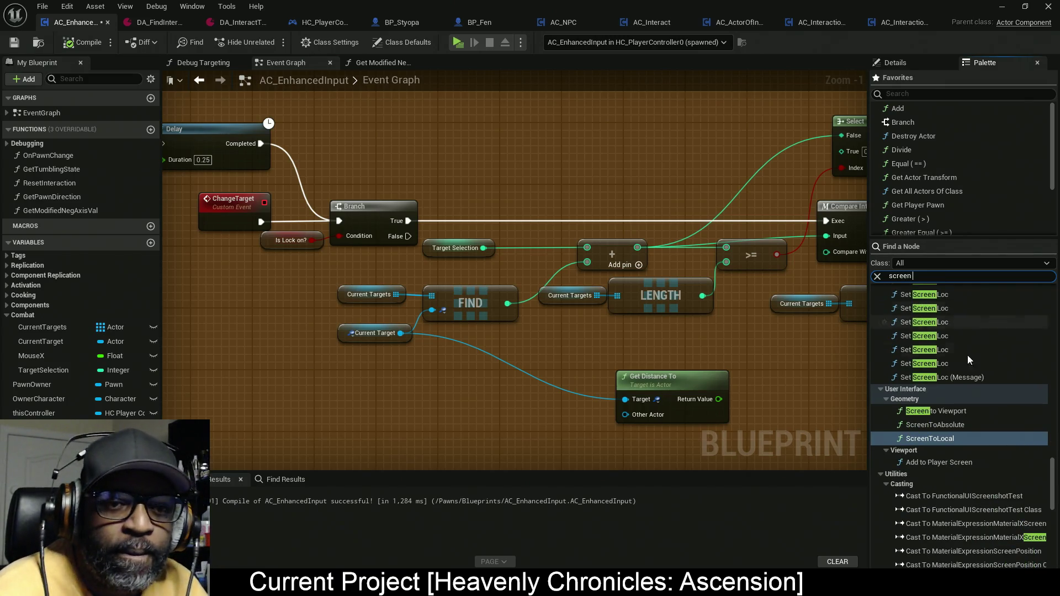
- Collapse the Casting, Enum and Flow Control groups in the 'screen' results and scroll down the list
click(890, 484)
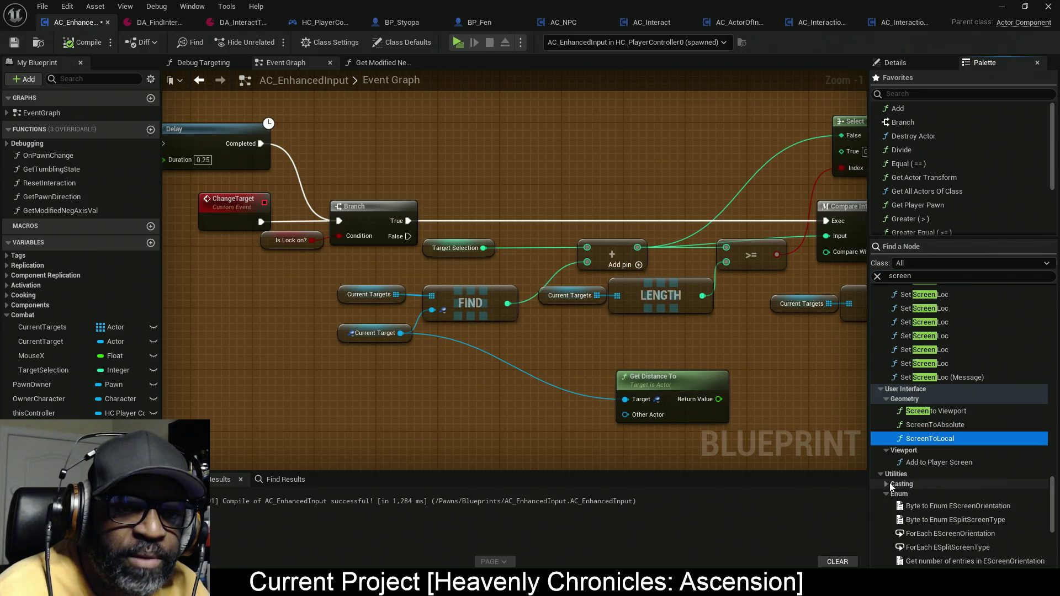
click(888, 493)
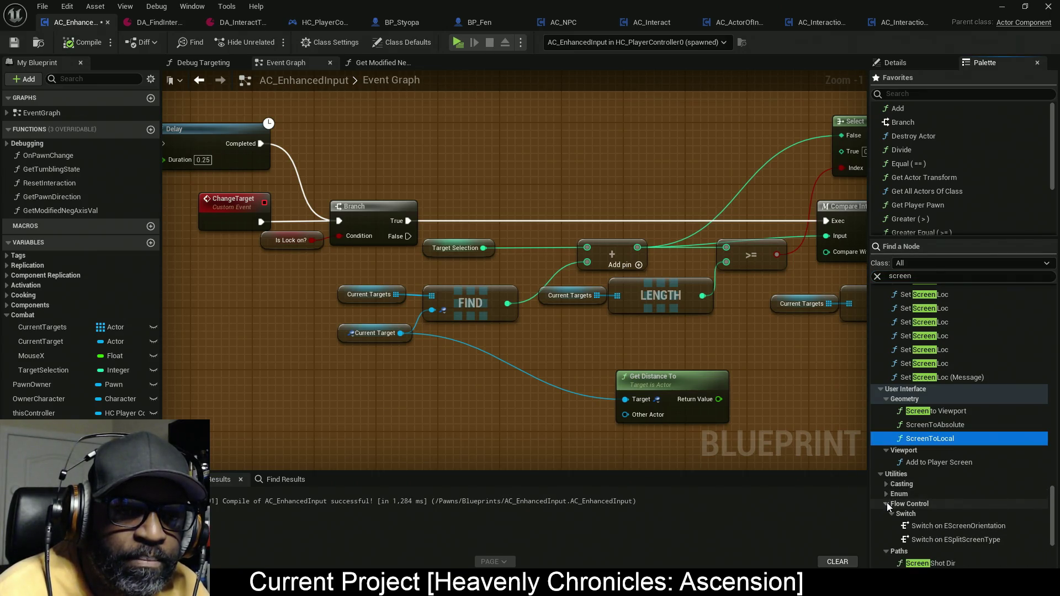
click(887, 503)
scroll(972, 494, down, 5)
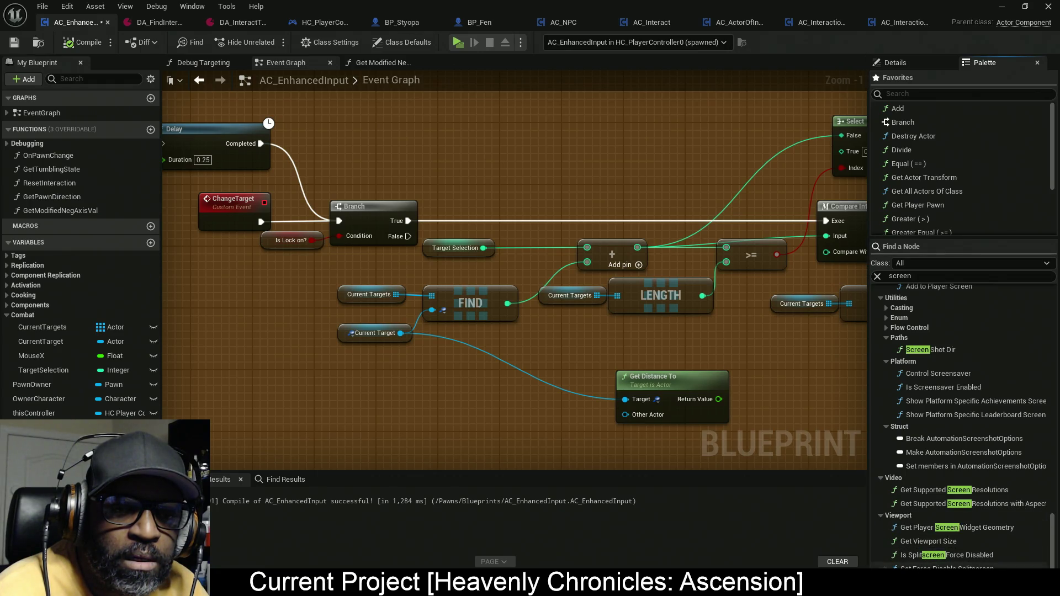
drag(1053, 542, 1052, 514)
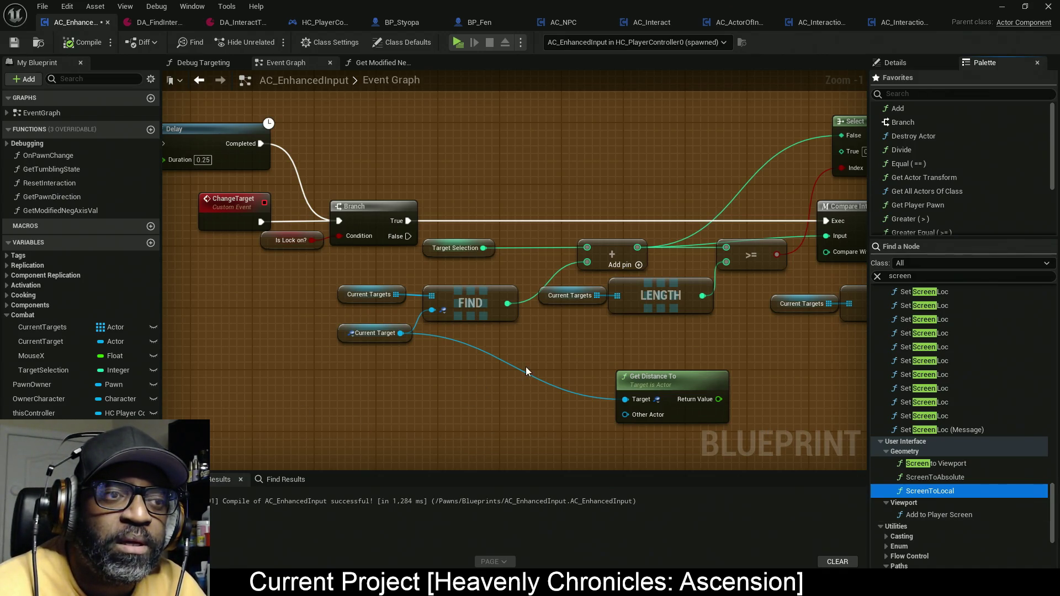
drag(611, 378, 416, 367)
- Move the Get Distance To node left beneath FIND and pan the graph back toward the Branch node
drag(620, 377, 553, 373)
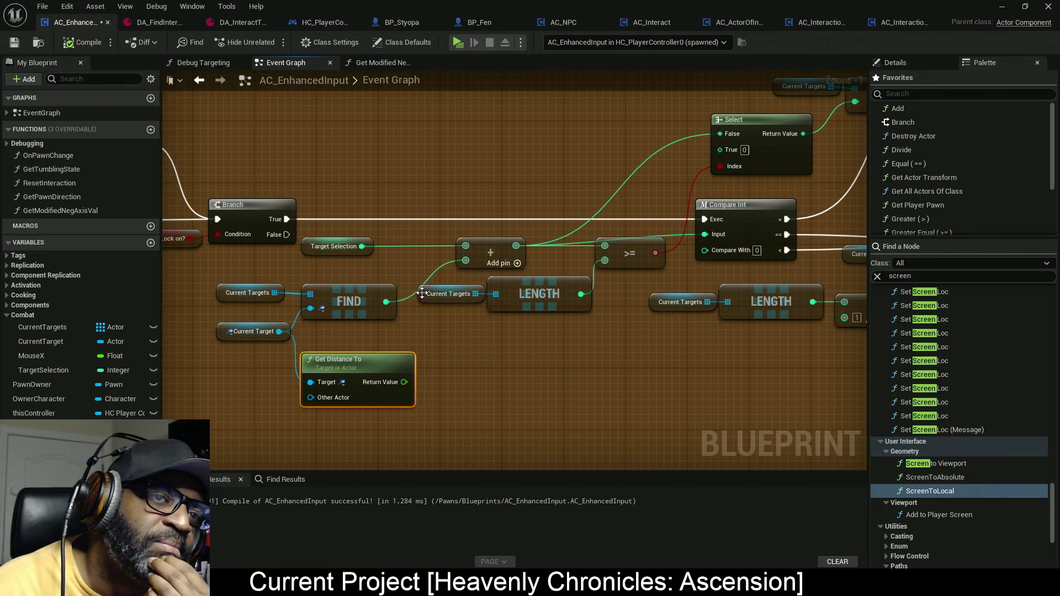
mouse_move(549, 363)
mouse_down()
mouse_move(609, 351)
mouse_move(570, 348)
mouse_up()
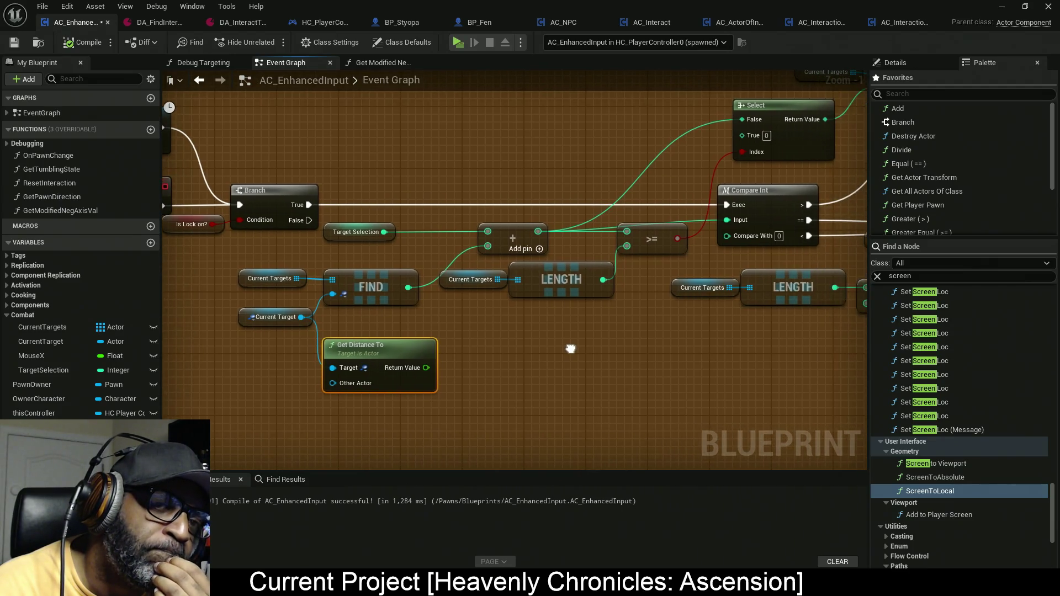
- Replace the Palette's 'screen' search with 'trace' and scroll back to the top of the results
click(878, 276)
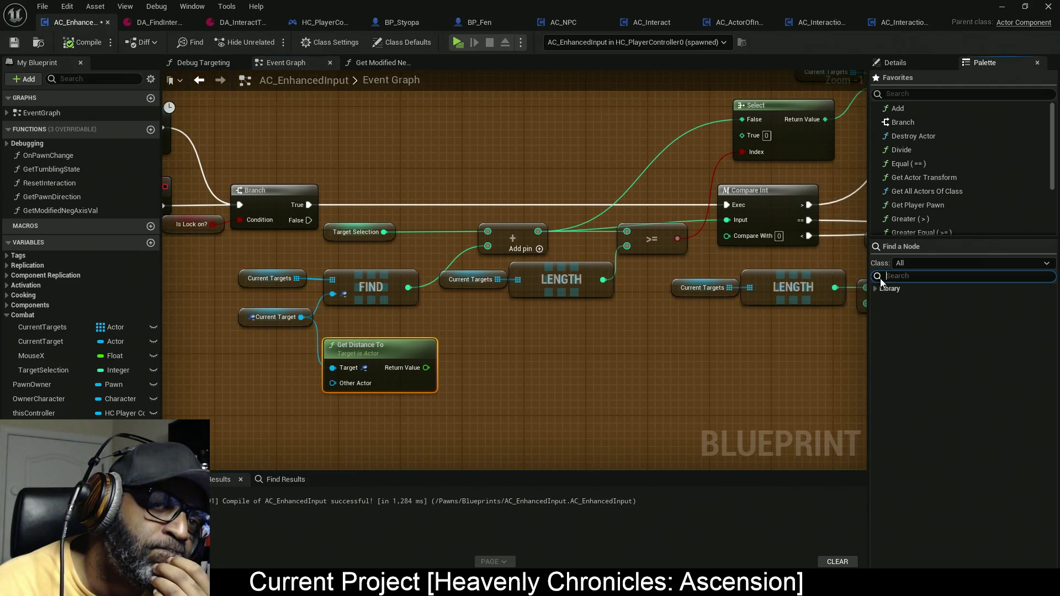
text(trace)
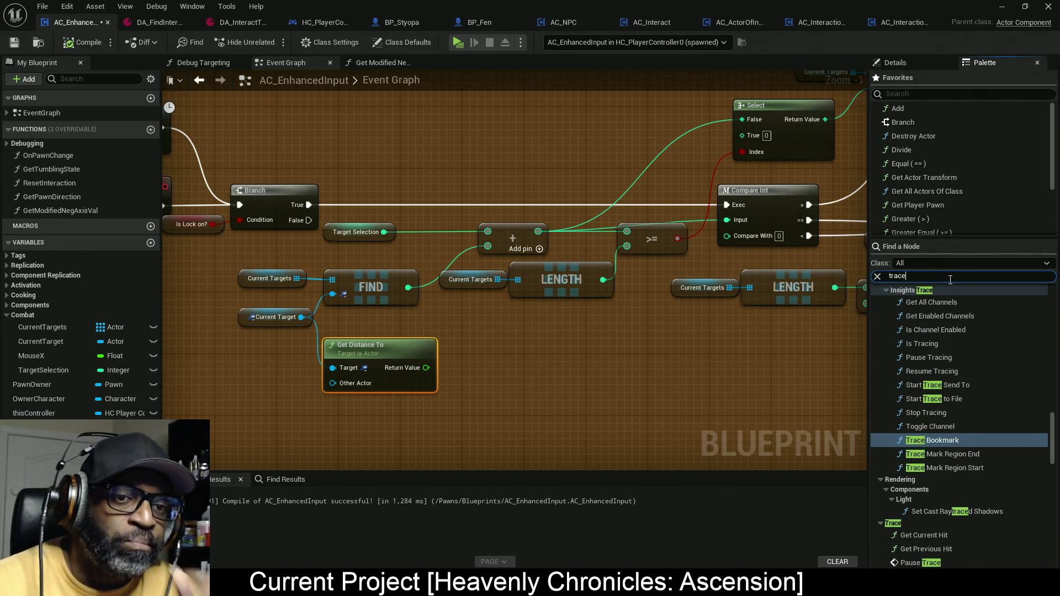
click(1044, 437)
scroll(1055, 428, up, 2)
scroll(1055, 428, up, 10)
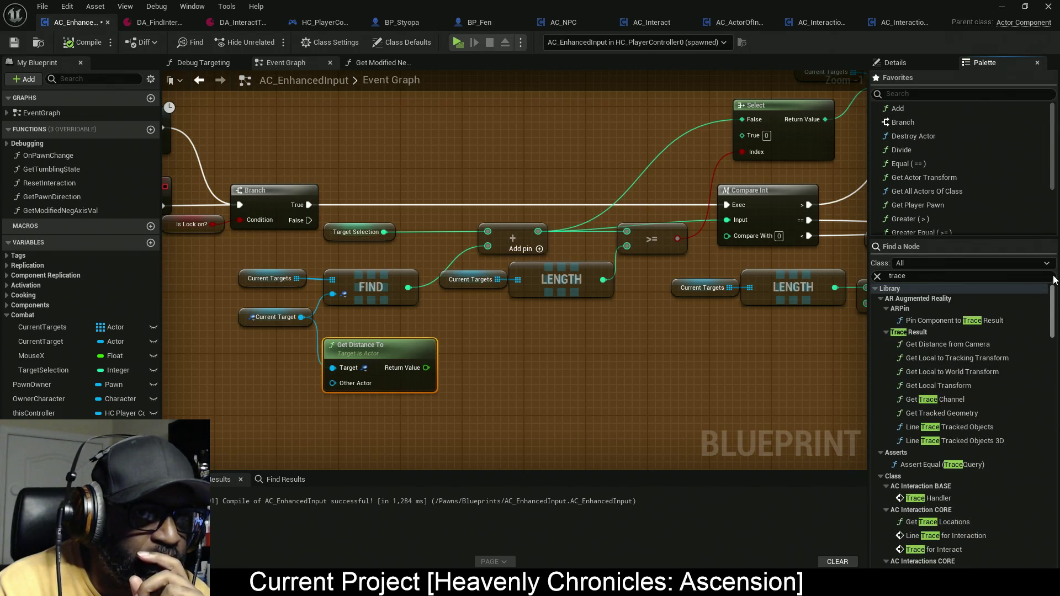
- Collapse the AR Augmented Reality, Class and Collision groups in the trace results
click(880, 298)
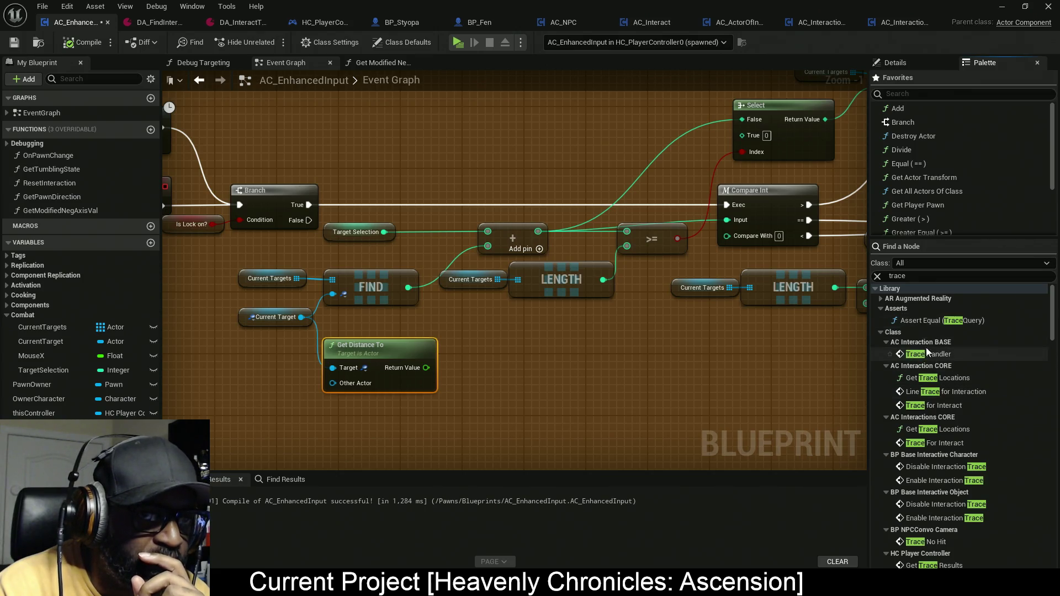
click(881, 333)
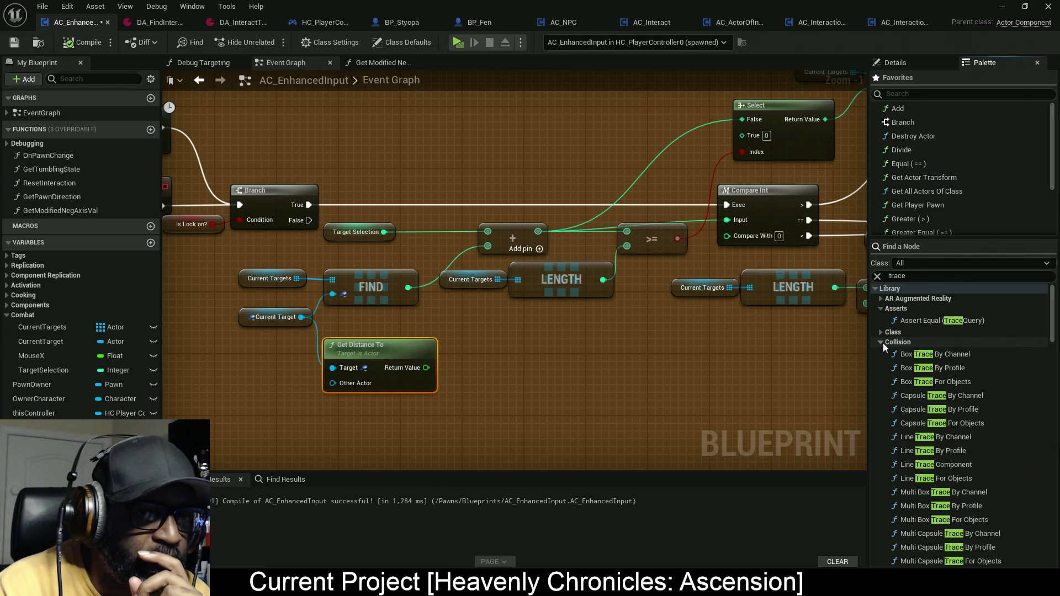
scroll(884, 343, down, 5)
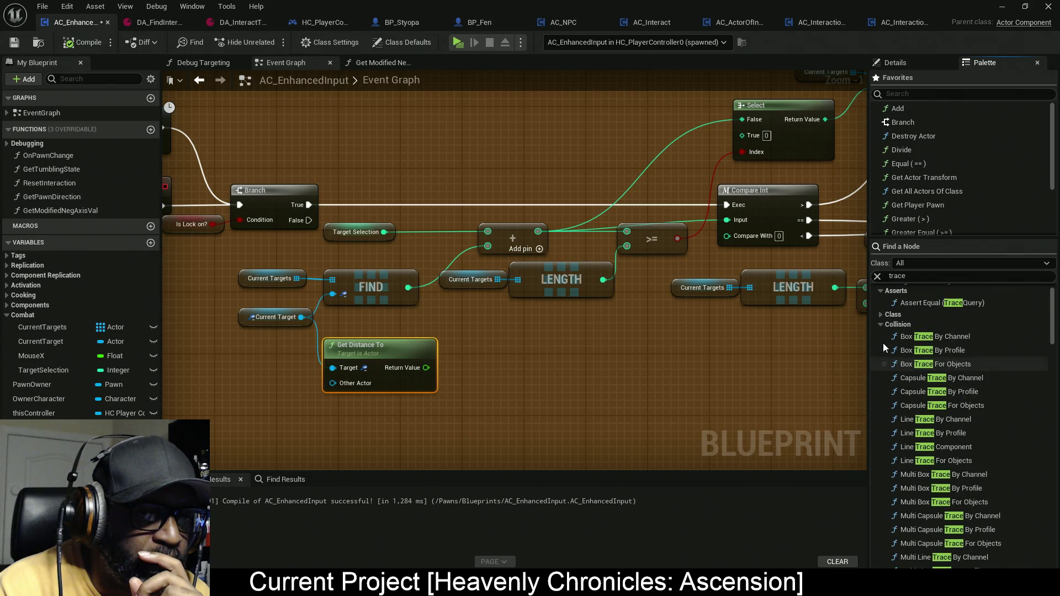
scroll(883, 334, up, 3)
click(884, 324)
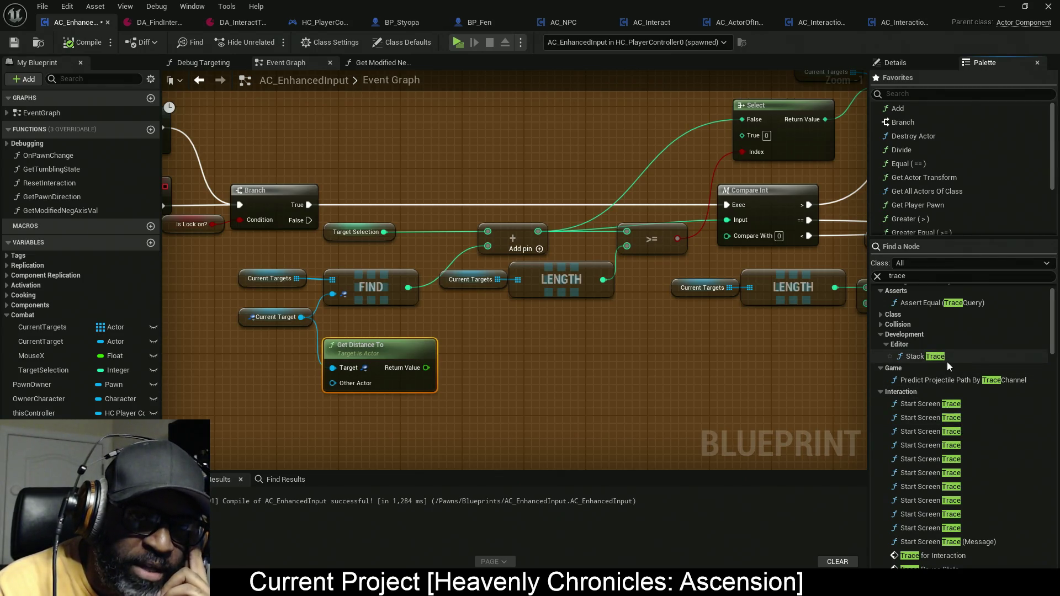
- Collapse the Interaction, Niagara, both Perf and Insights Trace groups in the trace results
scroll(913, 358, down, 2)
scroll(948, 369, down, 1)
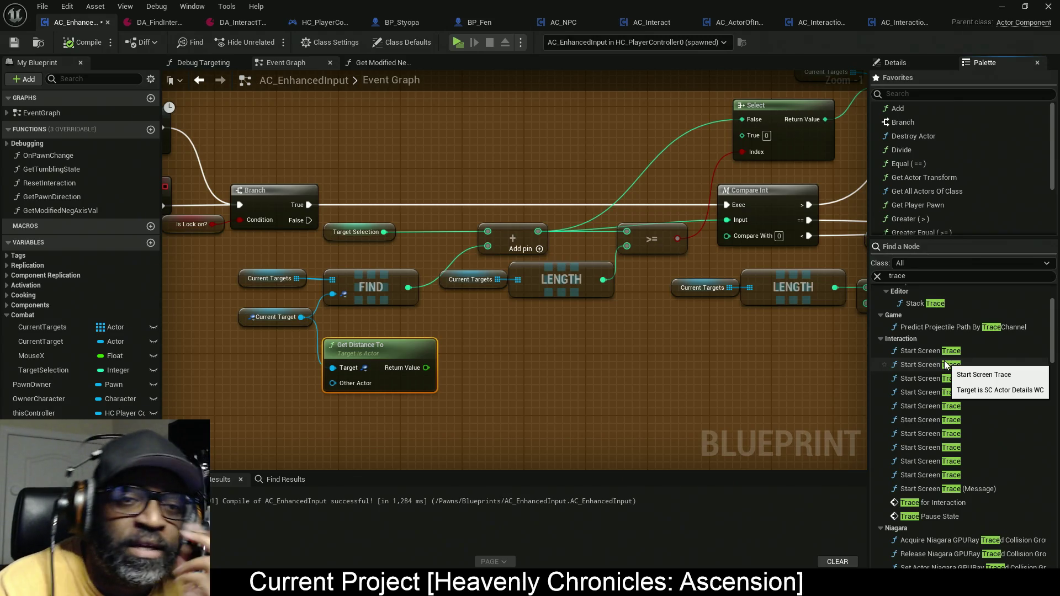
click(881, 339)
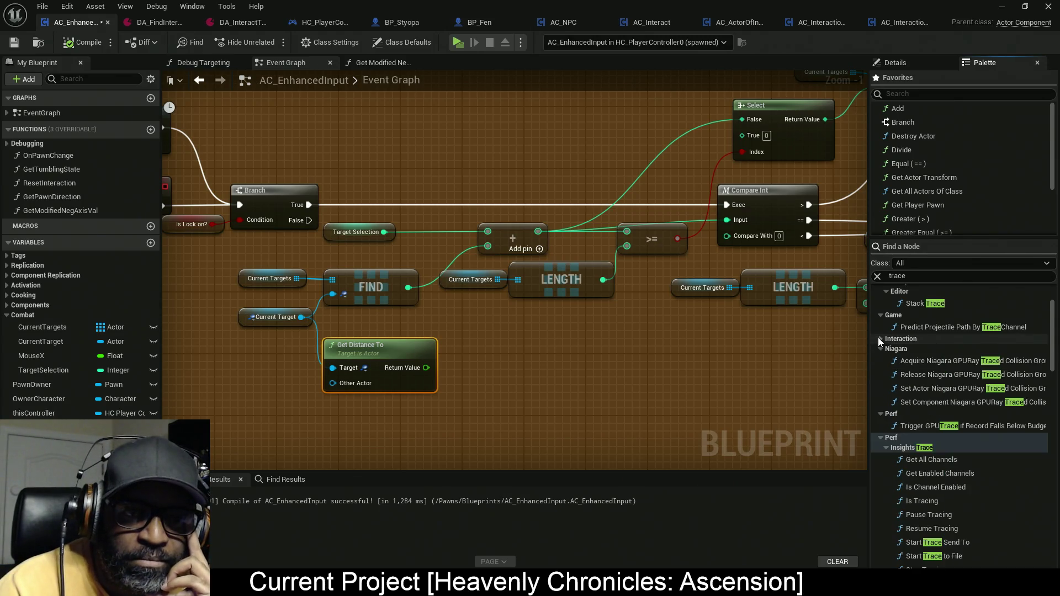
click(880, 349)
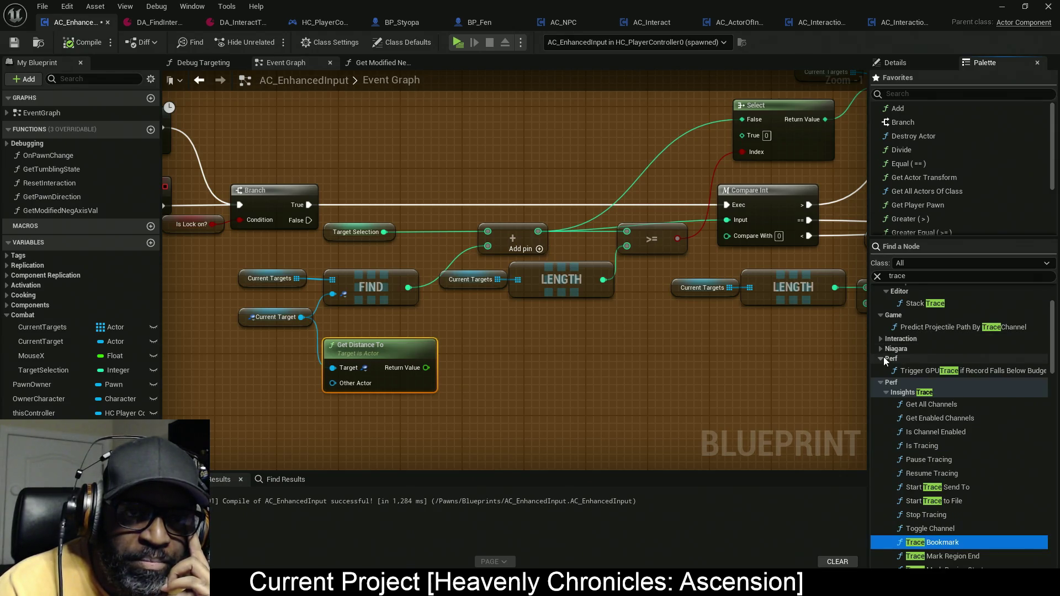
click(882, 359)
click(883, 358)
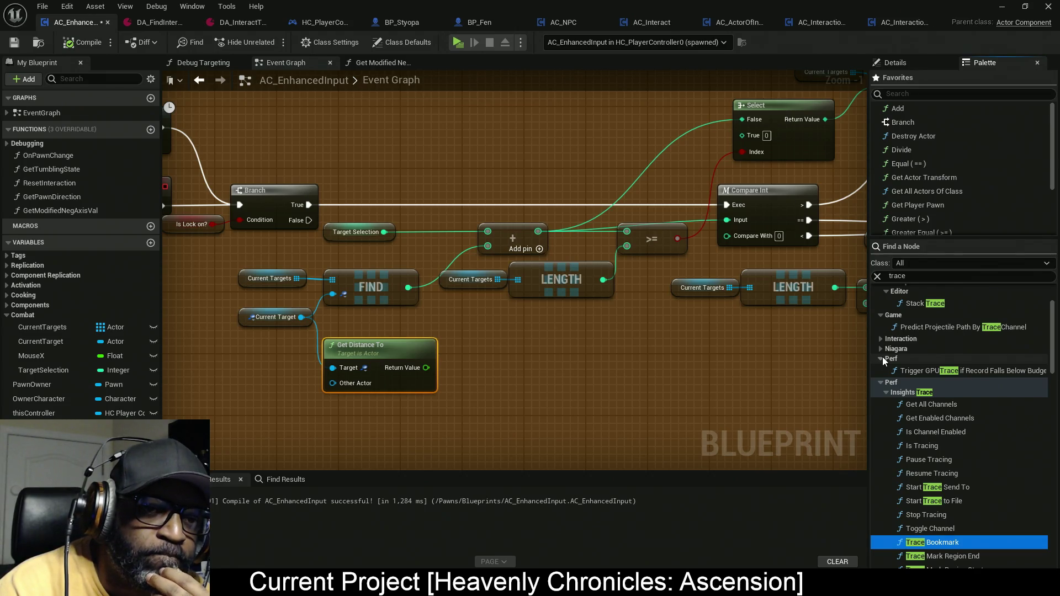
click(881, 359)
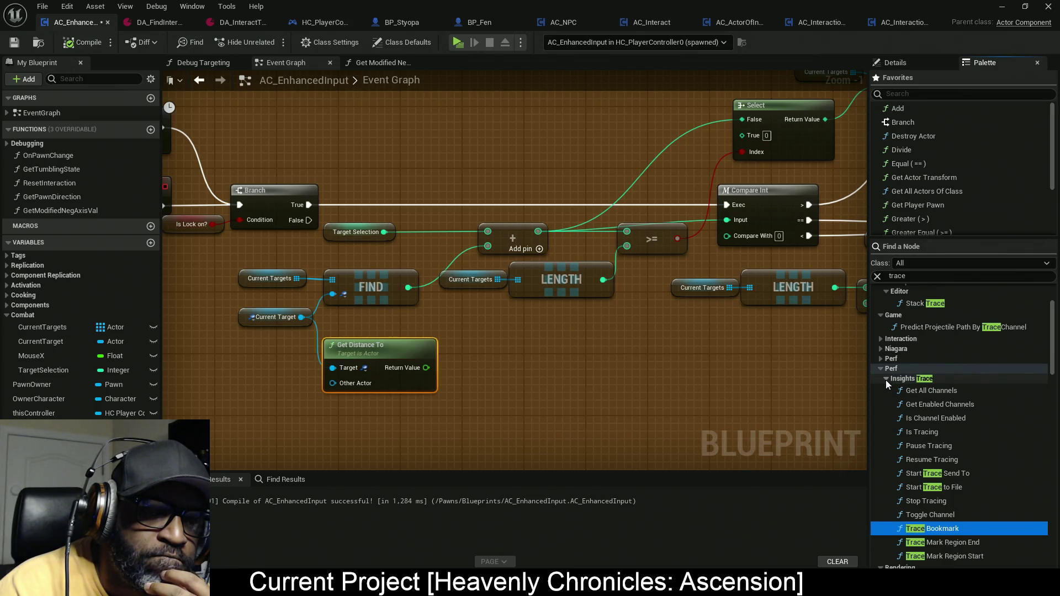
click(886, 380)
click(880, 369)
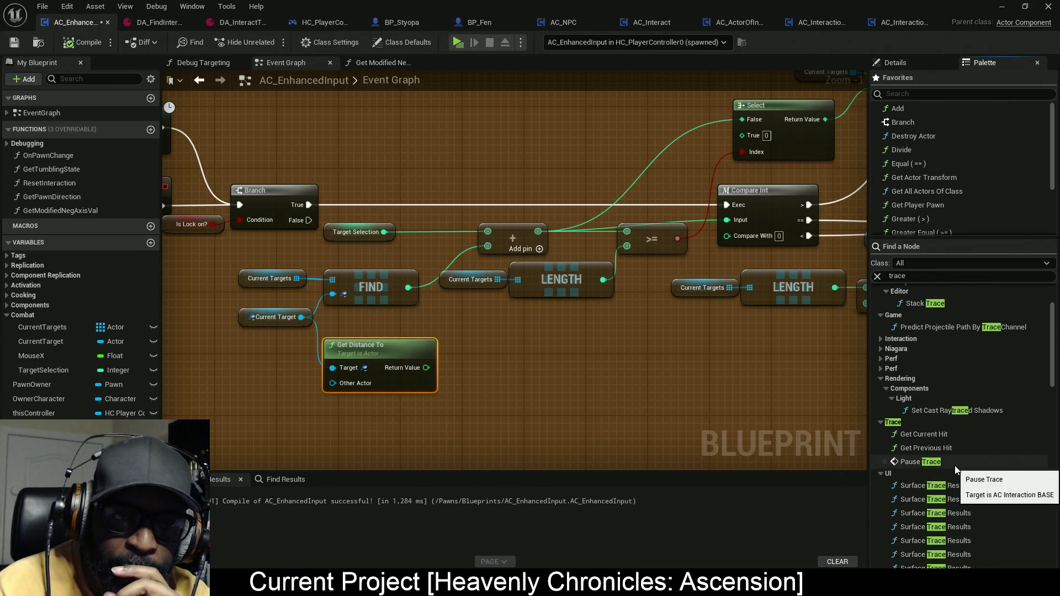
- Collapse the Casting, Collision, Enum, Flow Control and Struct subgroups under Utilities
scroll(956, 466, down, 5)
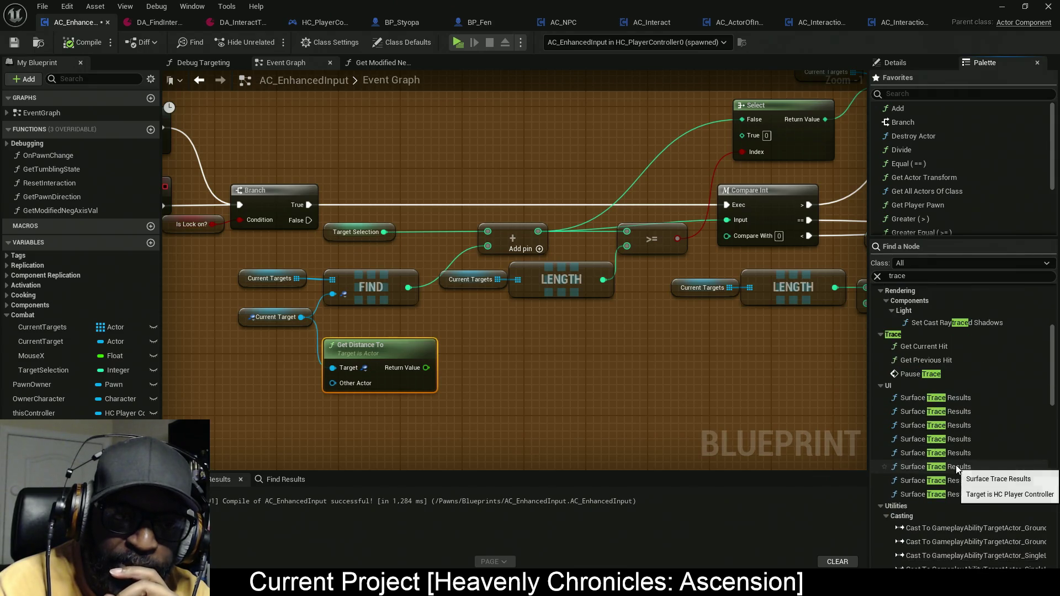
click(887, 445)
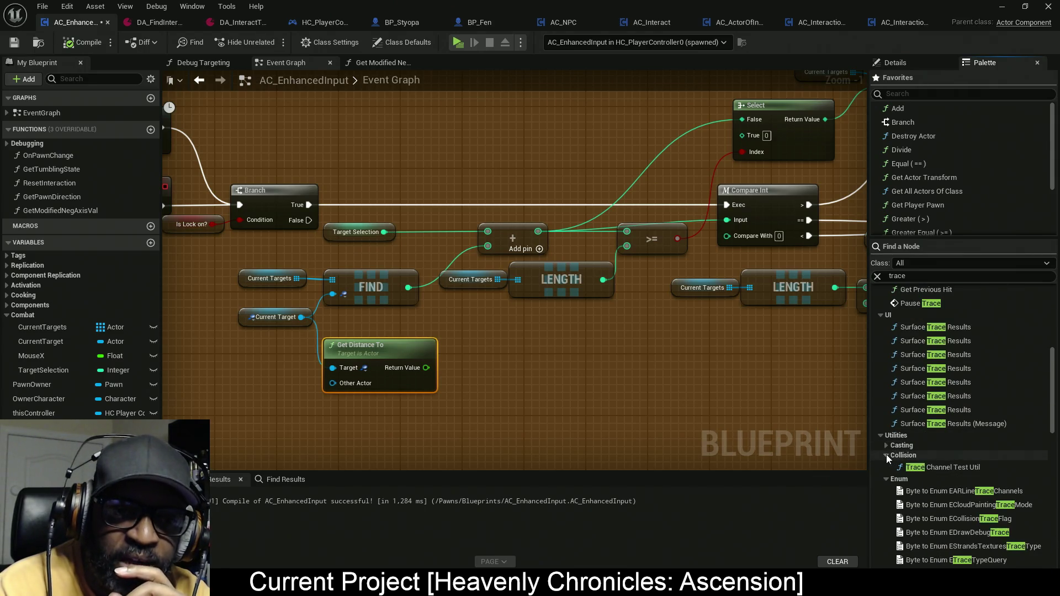
click(888, 455)
click(891, 465)
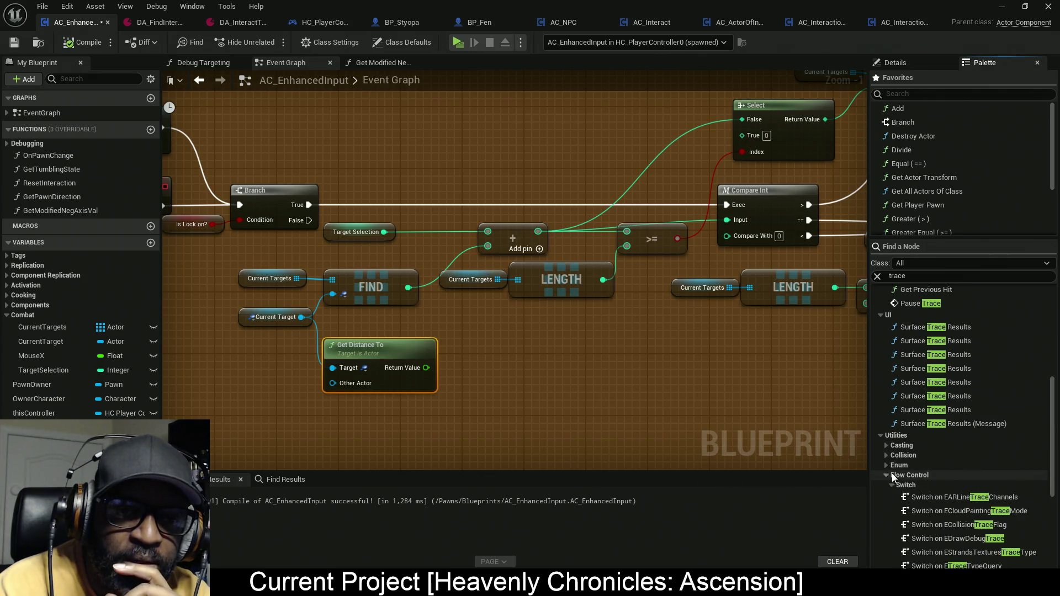
click(887, 475)
click(890, 486)
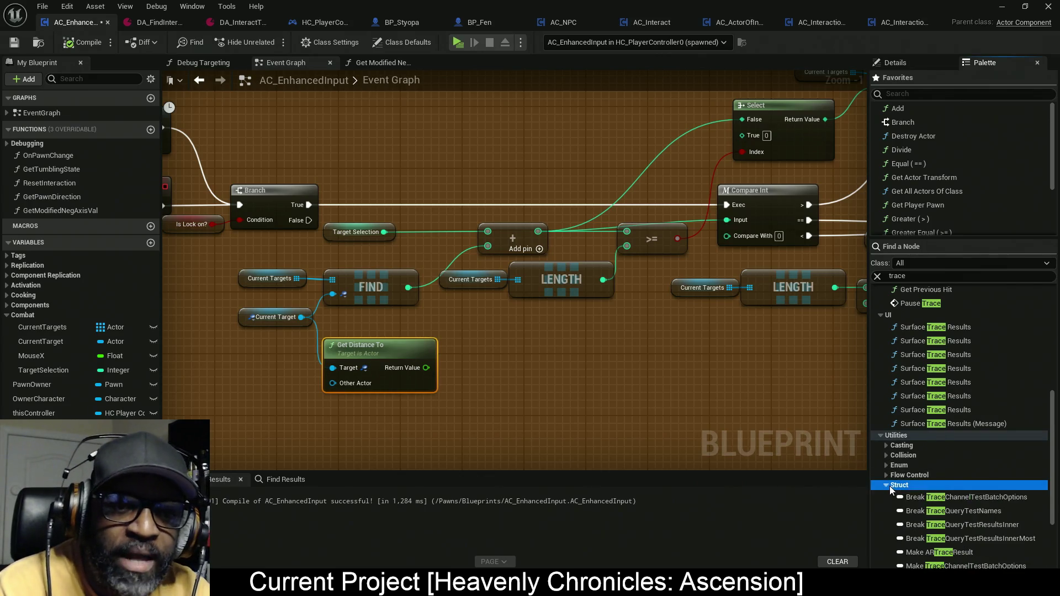
- Scroll back up and select the 'trace' text in the Palette search field
scroll(890, 486, up, 2)
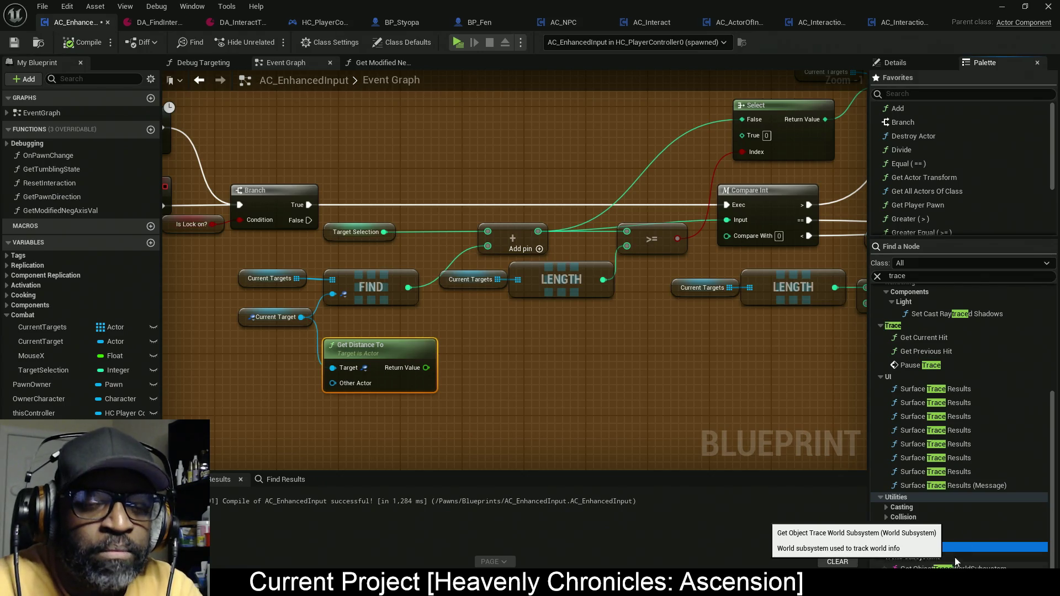
click(978, 277)
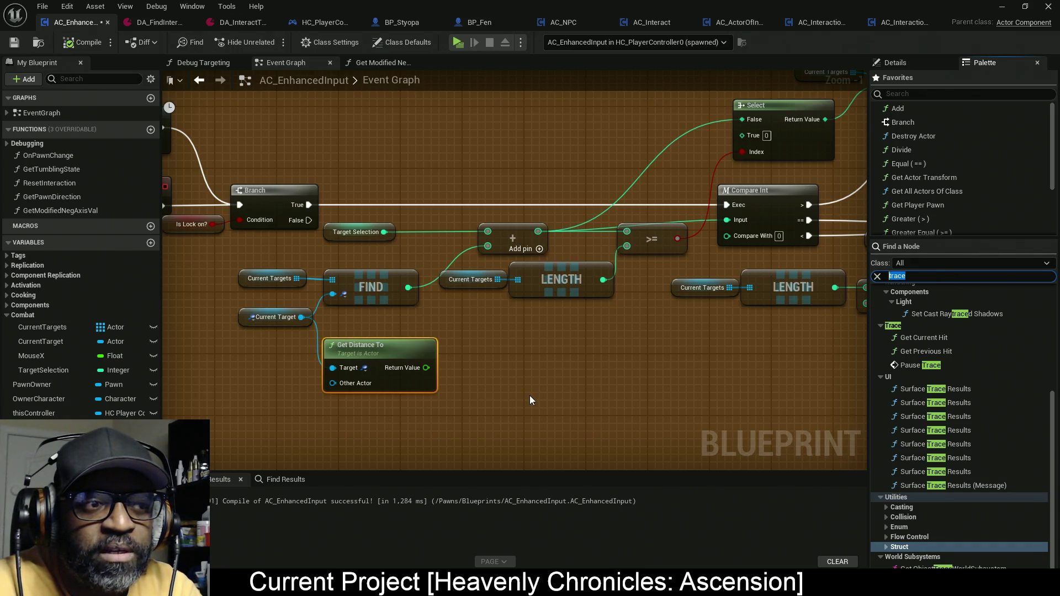
scroll(554, 392, down, 6)
- Zoom the Event Graph out to Zoom -4, pan across the targeting nodes, then minimize the Blueprint window
scroll(550, 389, up, 3)
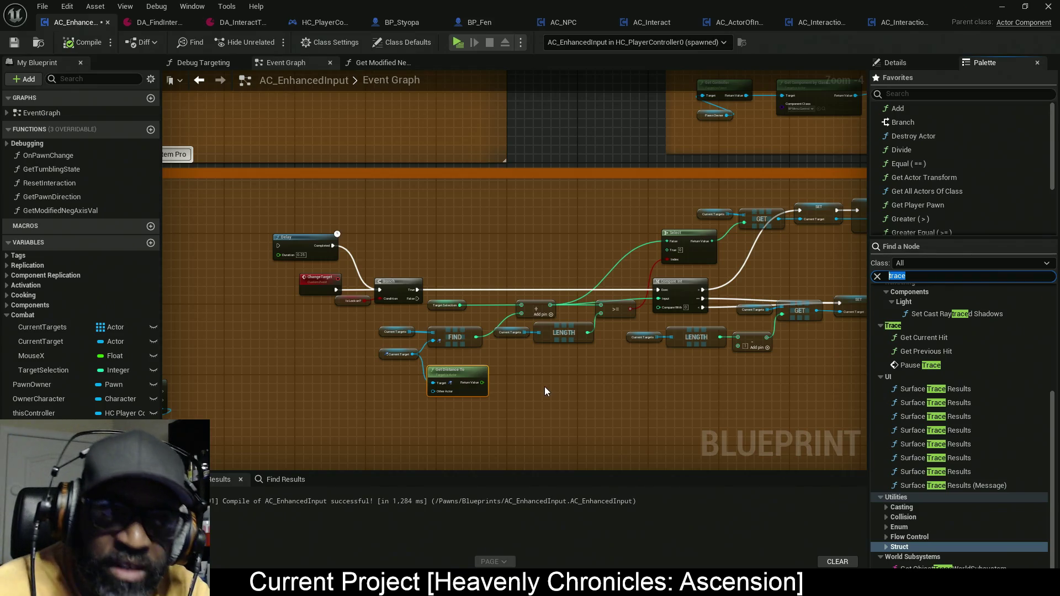
drag(545, 387, 387, 380)
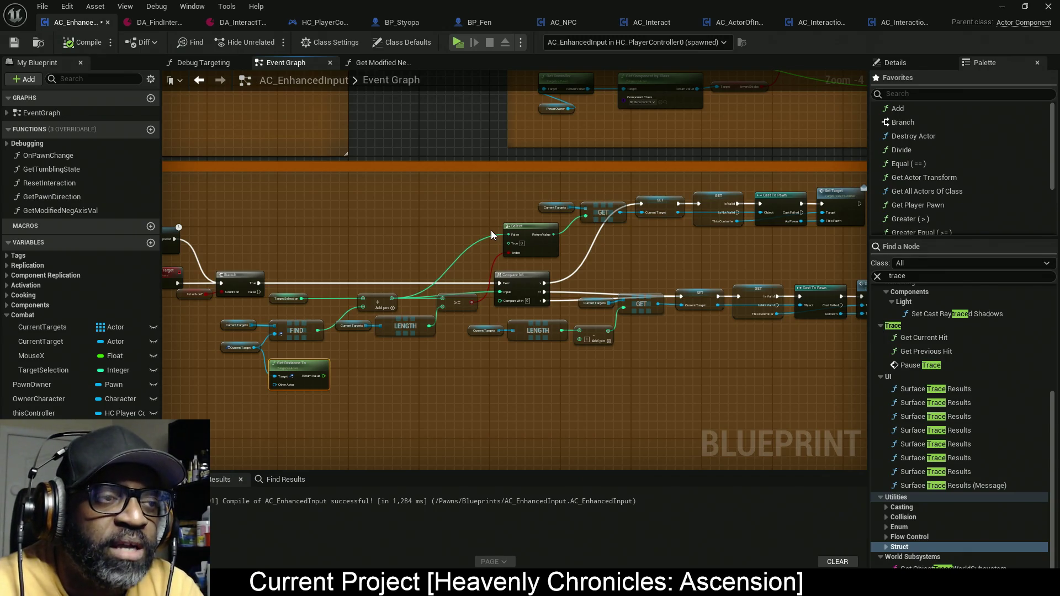
drag(499, 232, 572, 231)
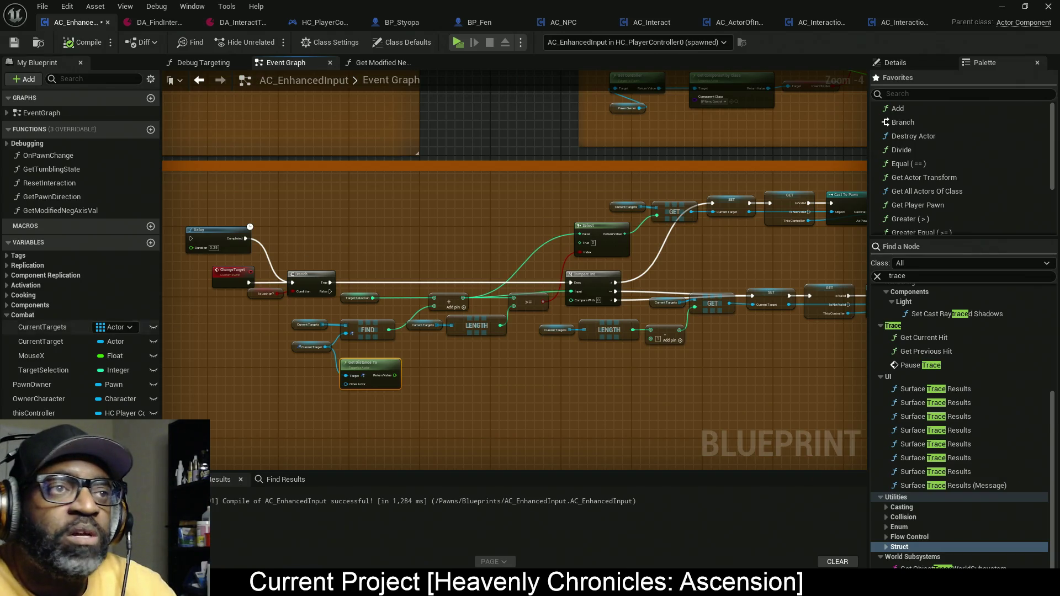
click(1002, 6)
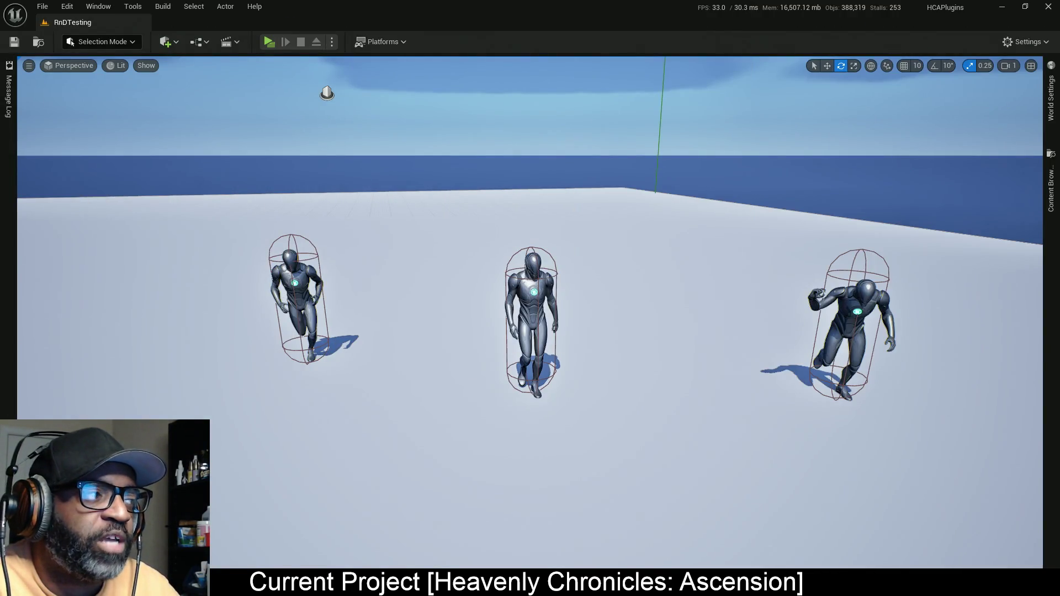
- Fly the viewport camera in, then pull back to frame all three target dummies
drag(457, 348, 456, 301)
drag(587, 379, 591, 406)
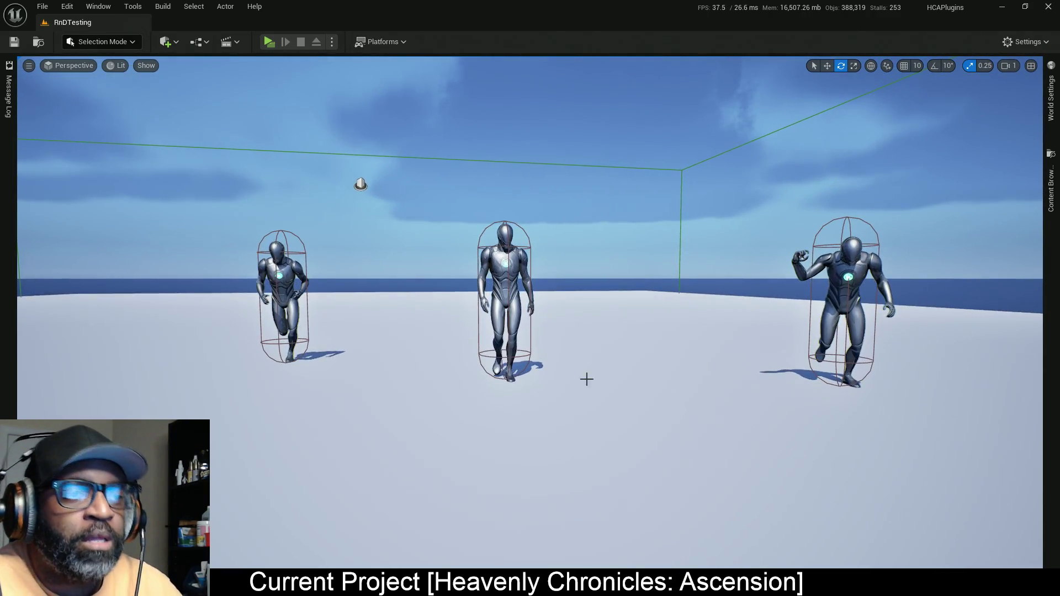